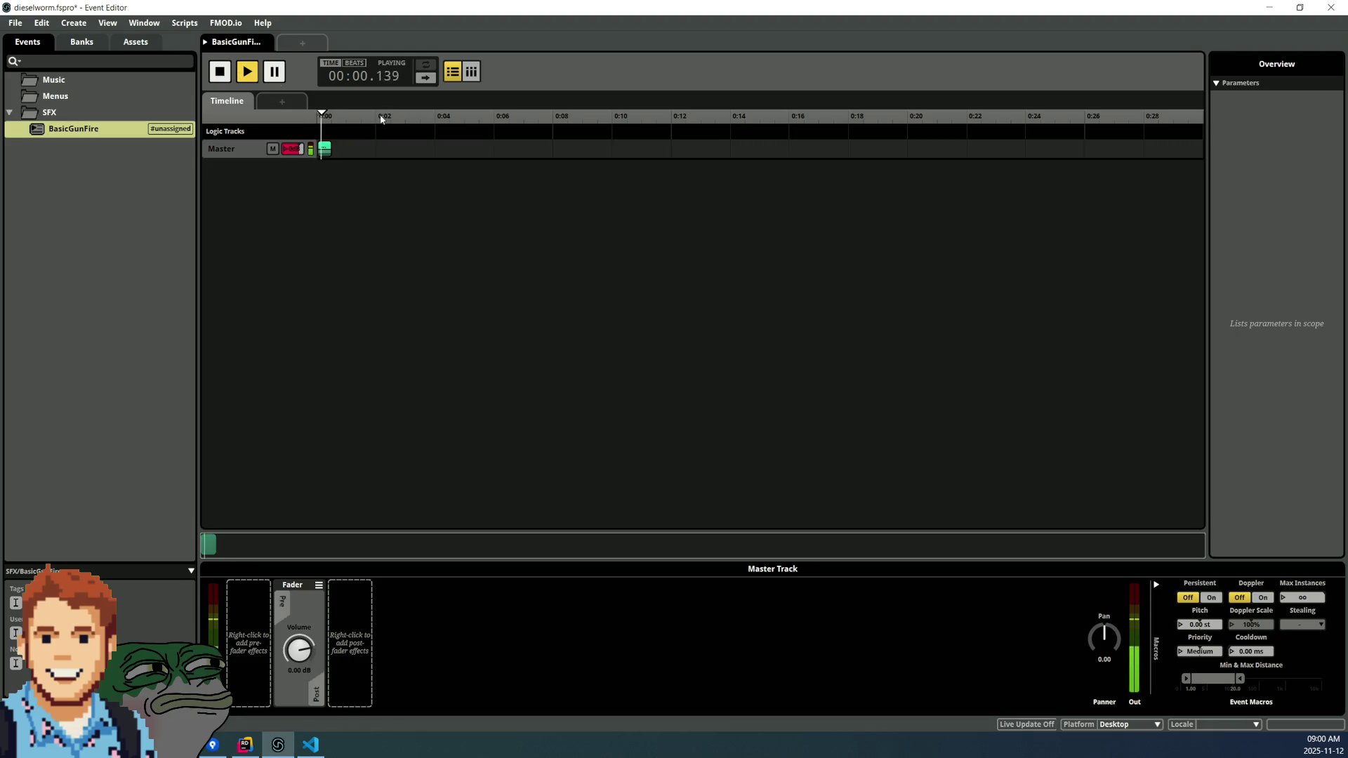
# - Open the BasicGunFire multi instrument and inspect its Gunshot 1-1 and Gunshot 7-1 playlist entries
pyautogui.click(325, 149)
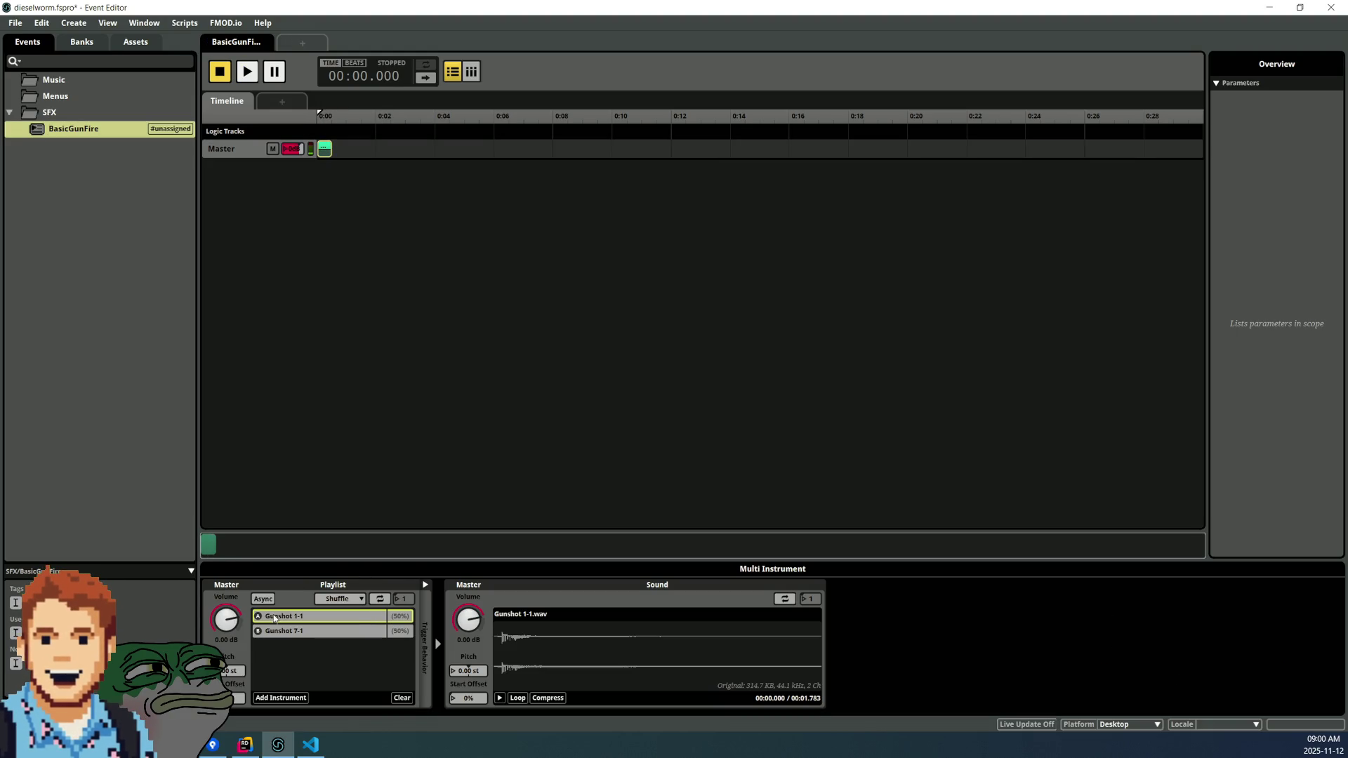
pyautogui.doubleClick(402, 617)
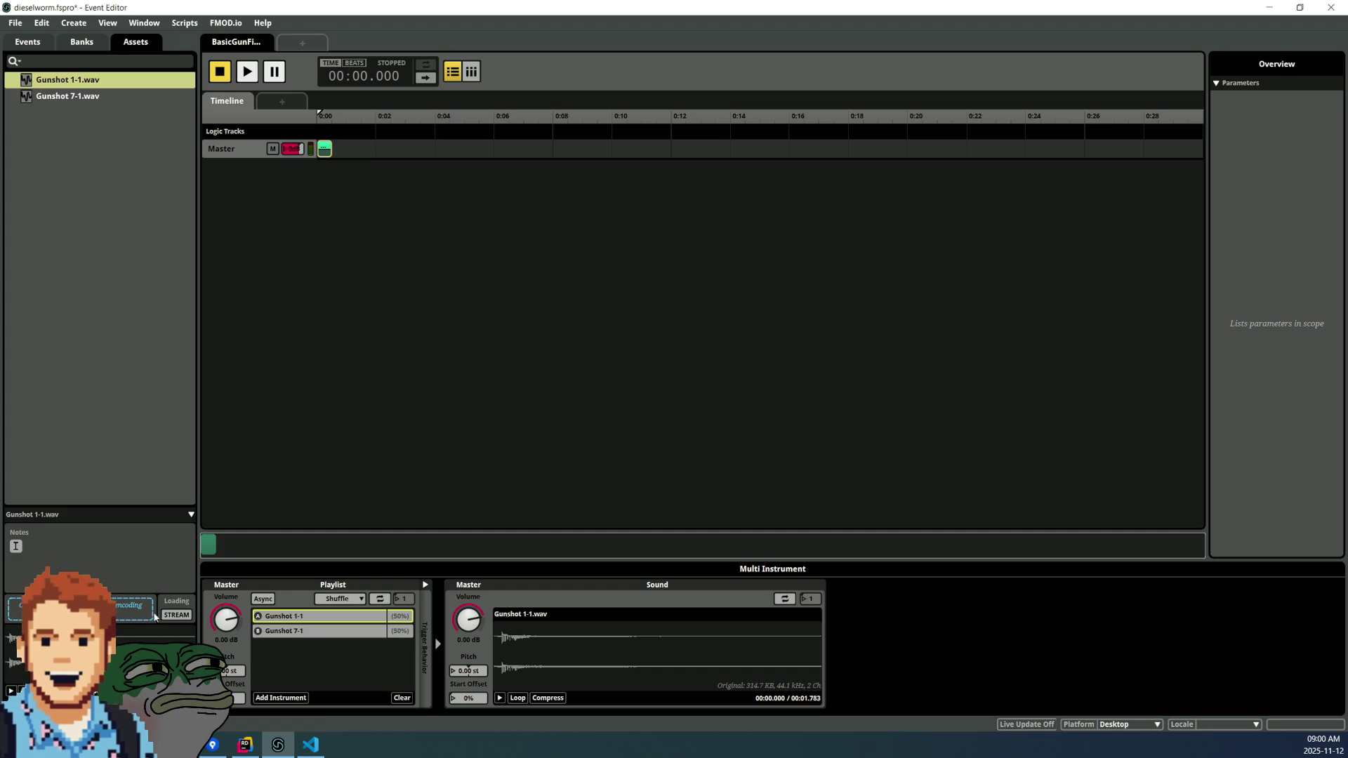
pyautogui.rightClick(400, 616)
pyautogui.press('Escape')
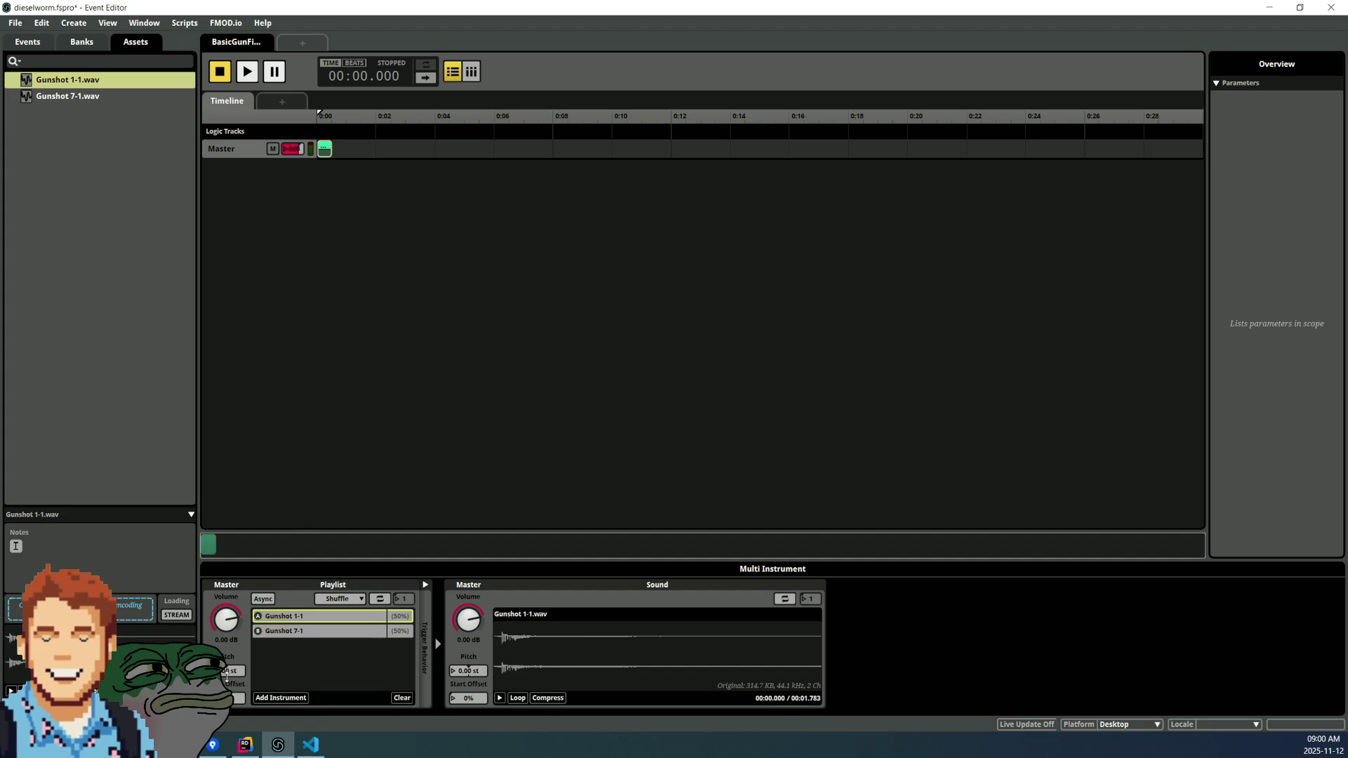
pyautogui.click(398, 631)
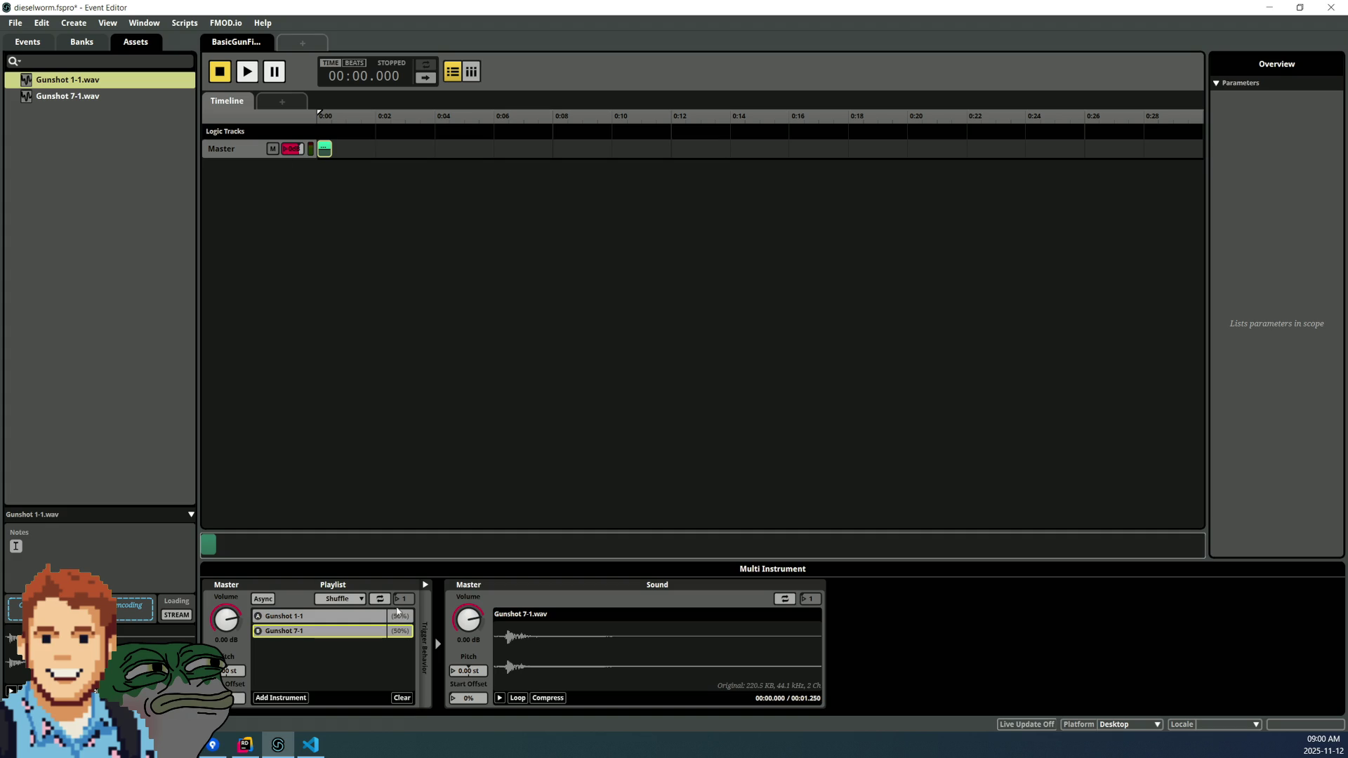
pyautogui.click(362, 598)
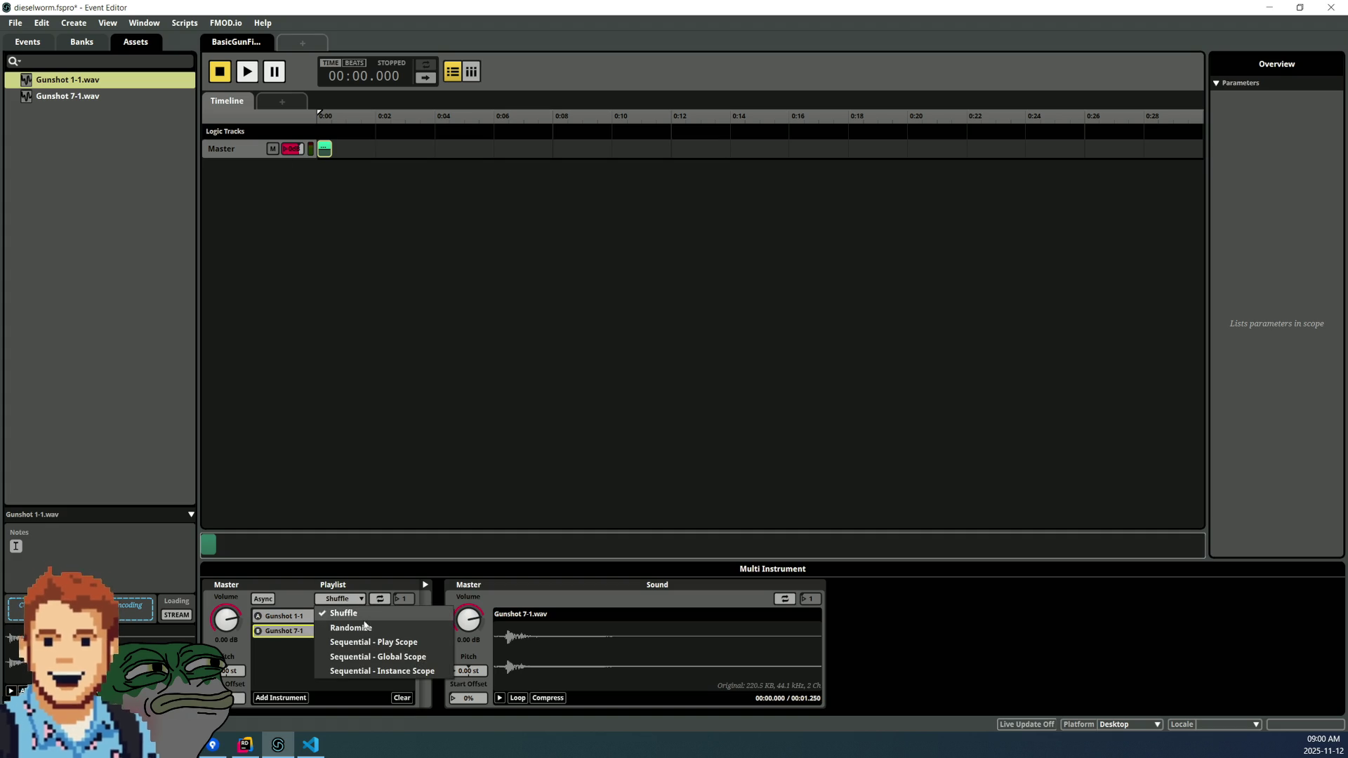
# - Switch the playlist to Random mode and audition the gunshot event repeatedly
pyautogui.click(365, 628)
pyautogui.click(356, 650)
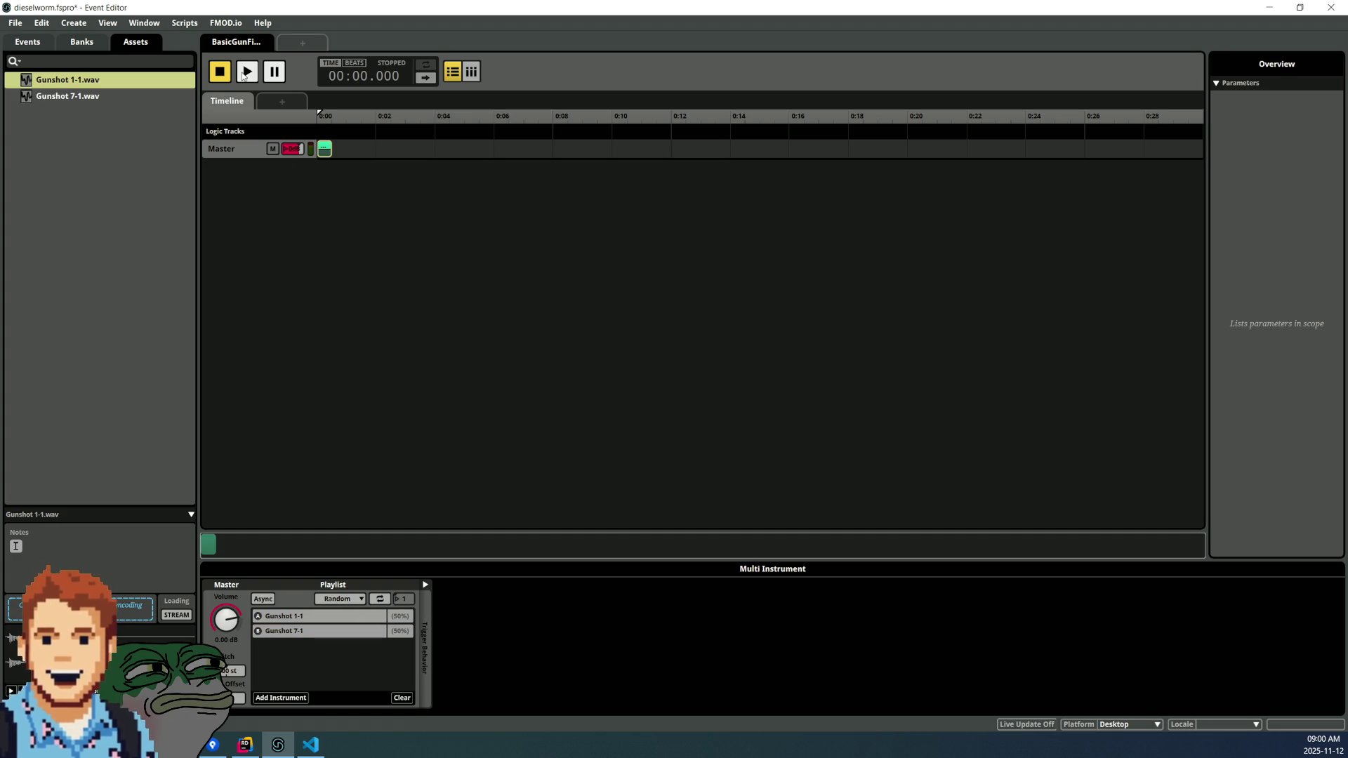
pyautogui.click(248, 77)
pyautogui.click(248, 77)
pyautogui.click(247, 77)
pyautogui.click(248, 77)
pyautogui.click(248, 77)
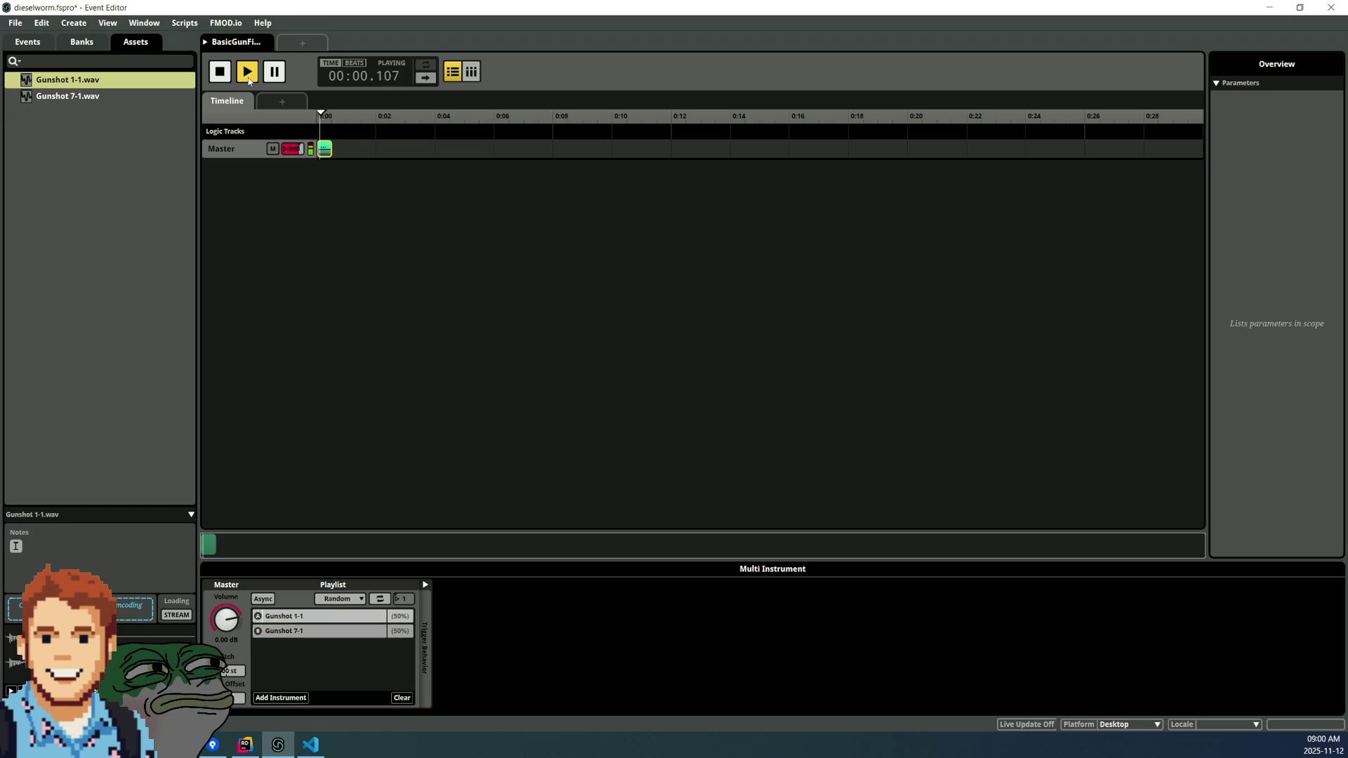
pyautogui.click(248, 77)
pyautogui.click(248, 78)
pyautogui.click(248, 77)
# - Stop playback and review the Gunshot 7-1 sound settings
pyautogui.click(248, 77)
pyautogui.click(248, 77)
pyautogui.click(304, 631)
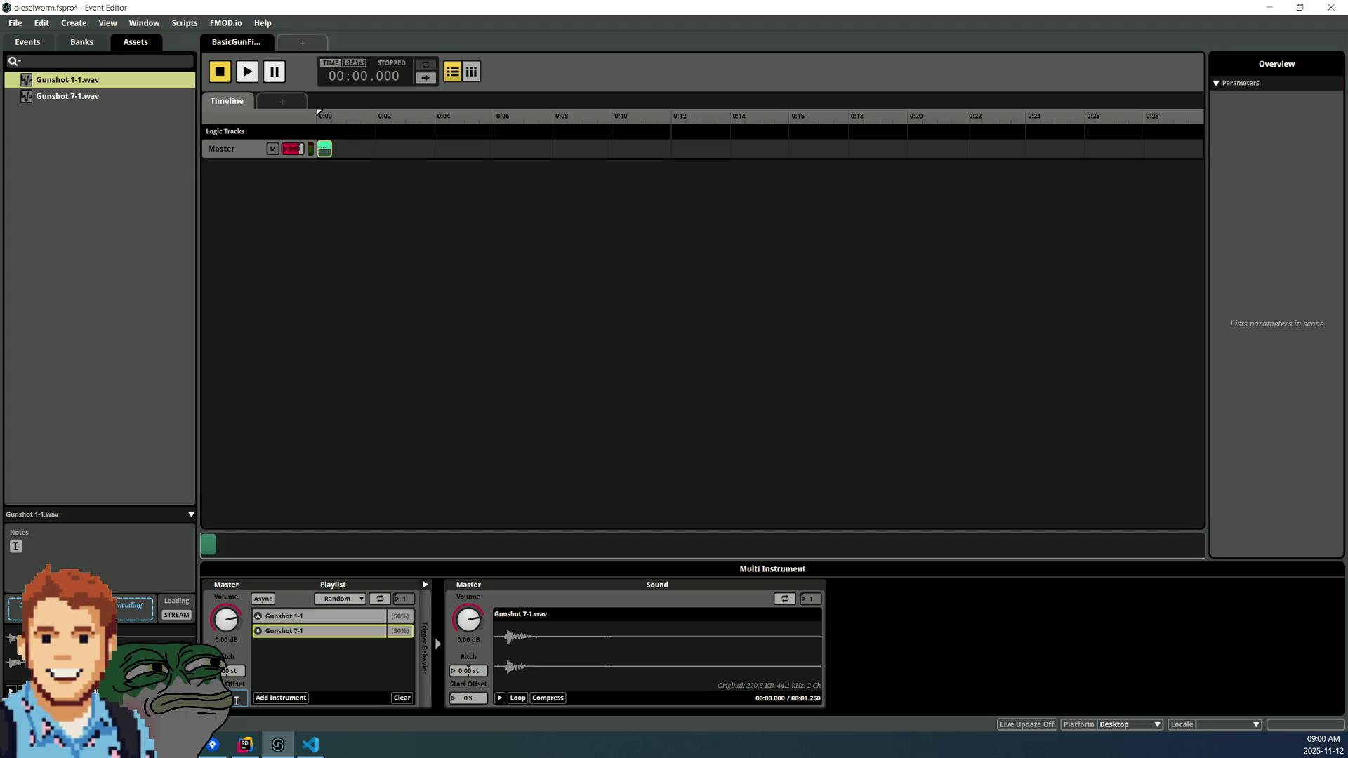
pyautogui.click(271, 676)
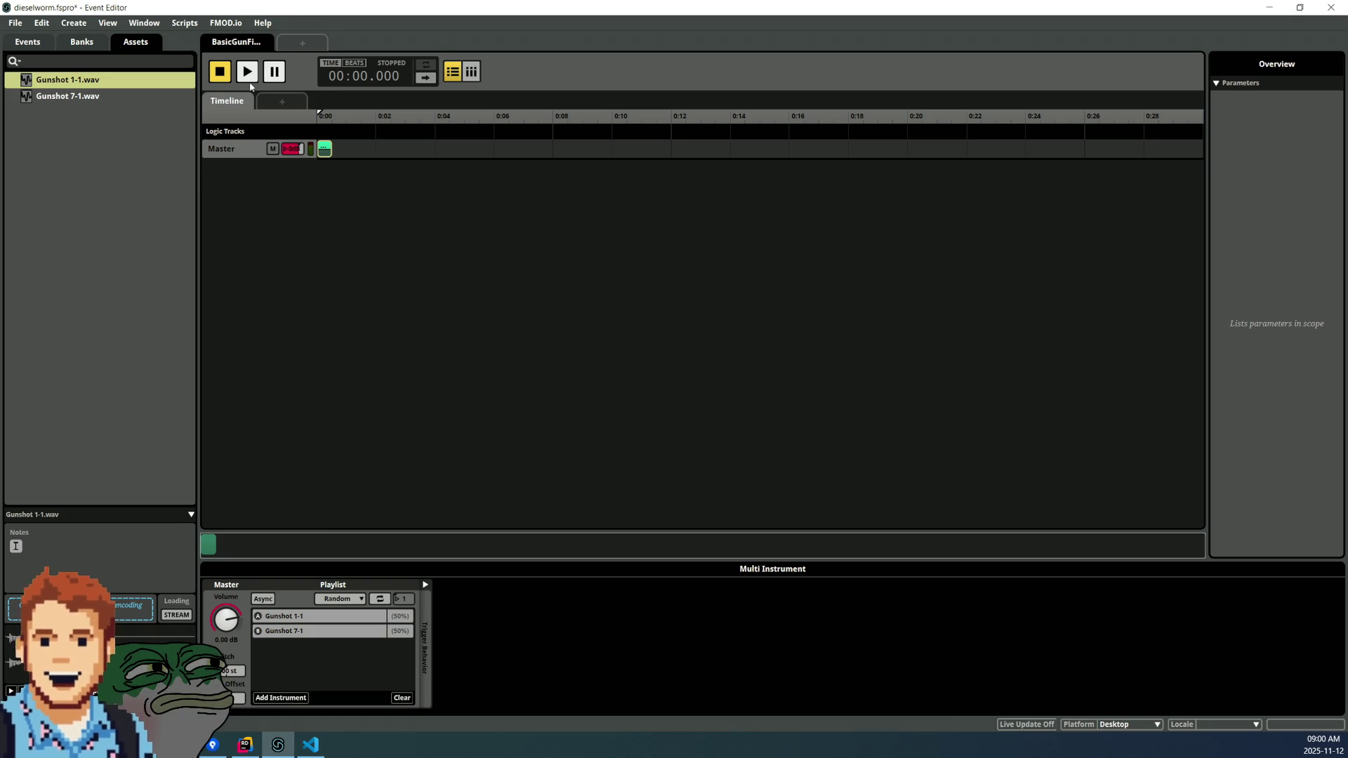
# - Audition the gunshot event several times in Random mode
pyautogui.click(248, 71)
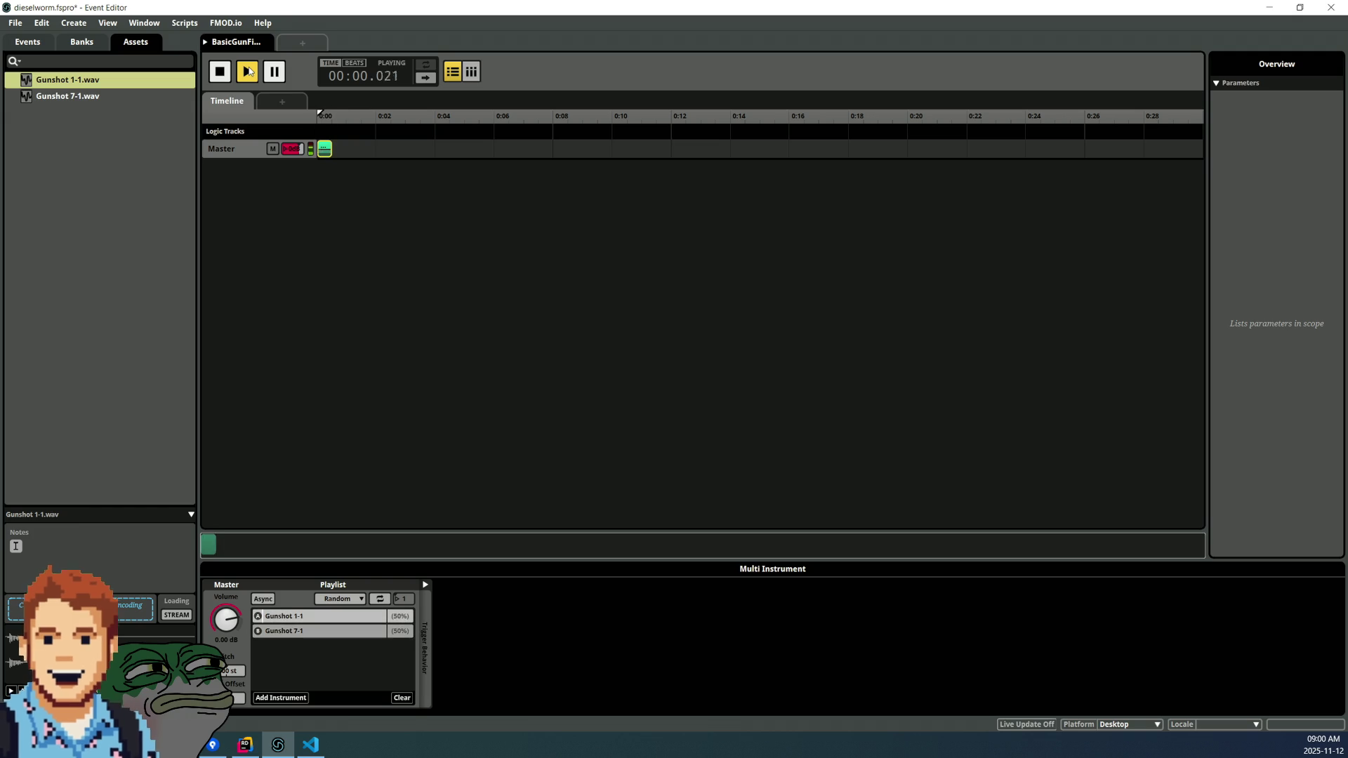
pyautogui.click(248, 71)
pyautogui.click(248, 71)
pyautogui.click(248, 71)
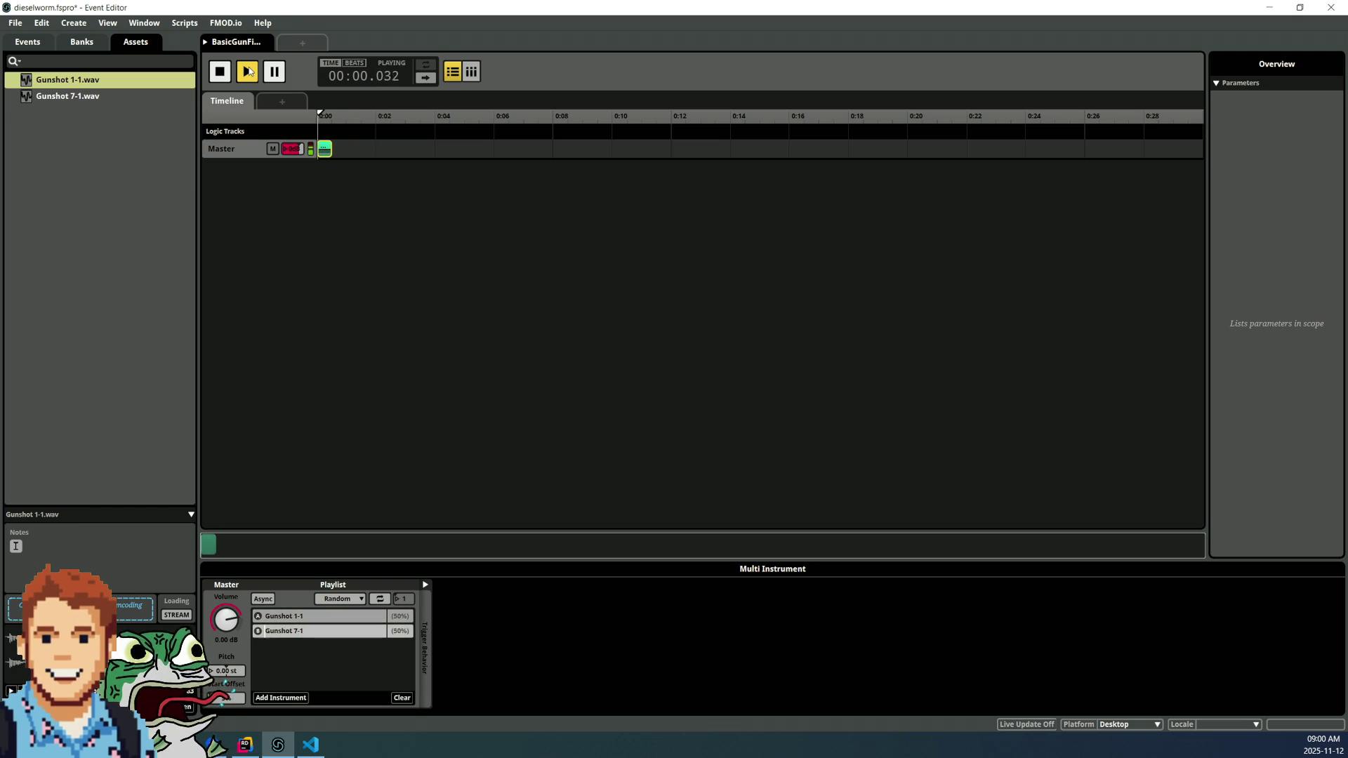
# - Try Sequential - Play Scope and Sequential - Global Scope, then return the playlist to Shuffle
pyautogui.click(344, 605)
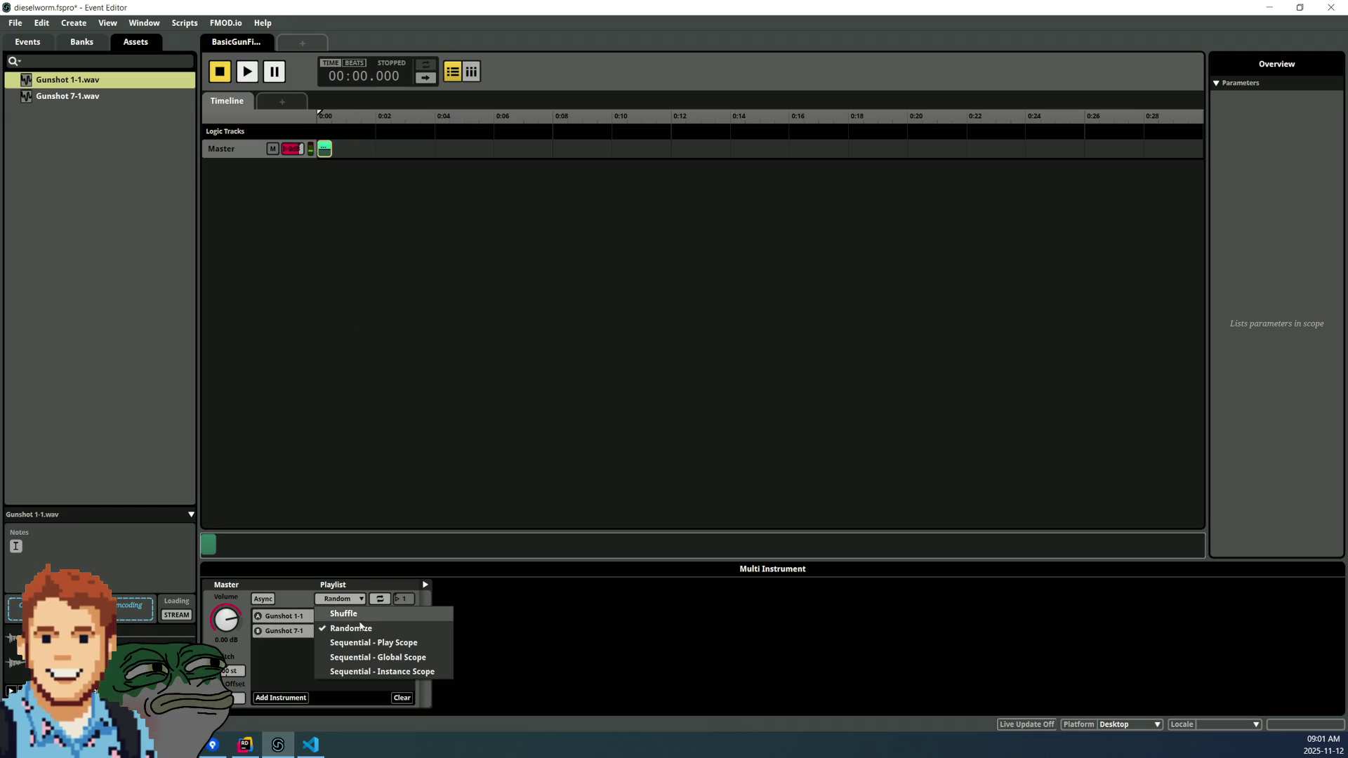
pyautogui.click(401, 647)
pyautogui.click(340, 599)
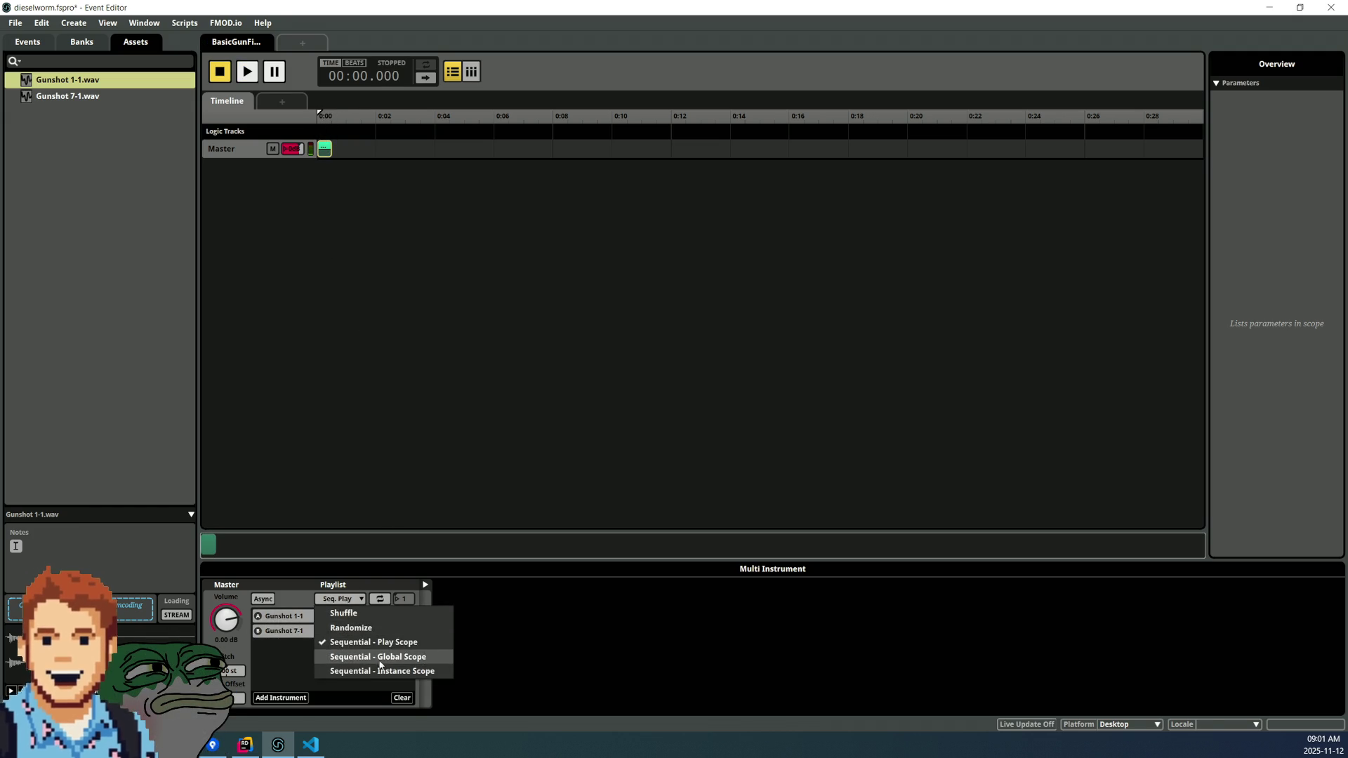
pyautogui.click(379, 662)
pyautogui.click(340, 599)
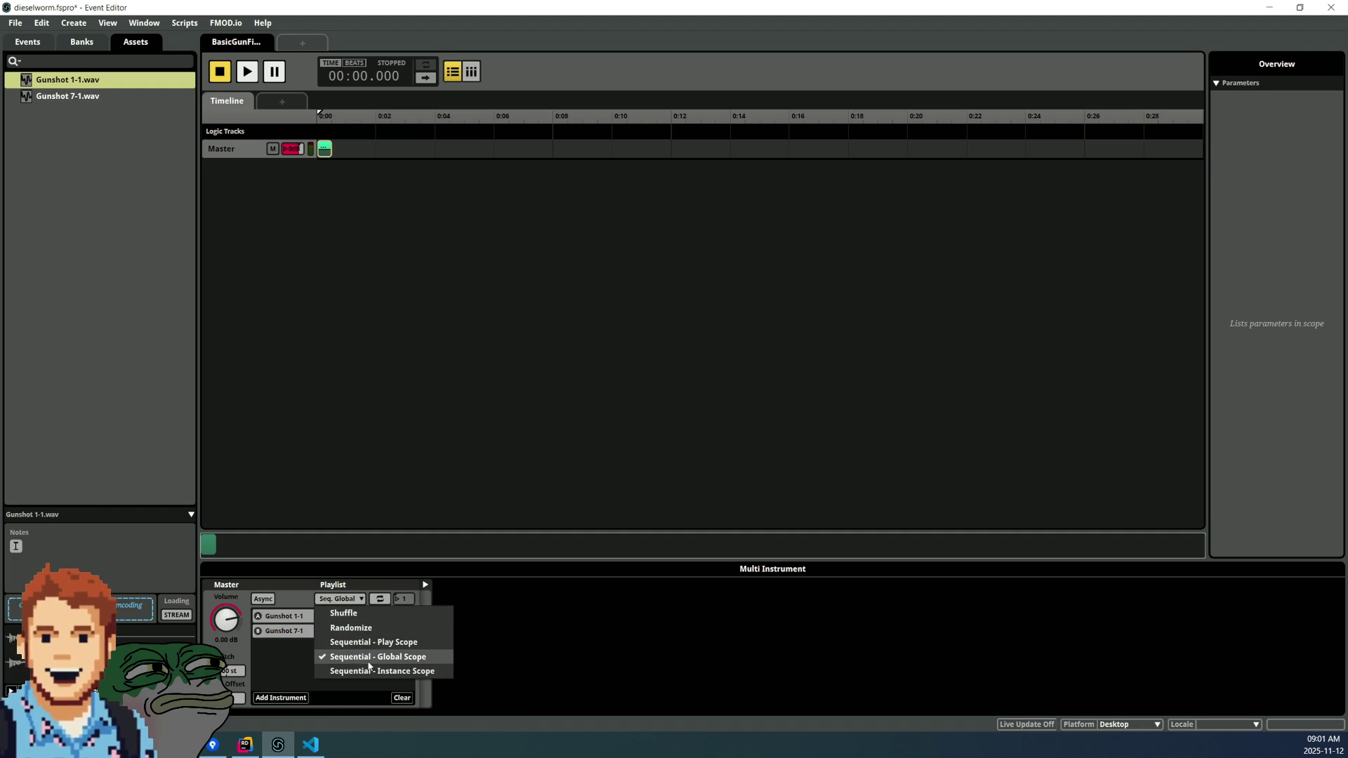
pyautogui.click(344, 612)
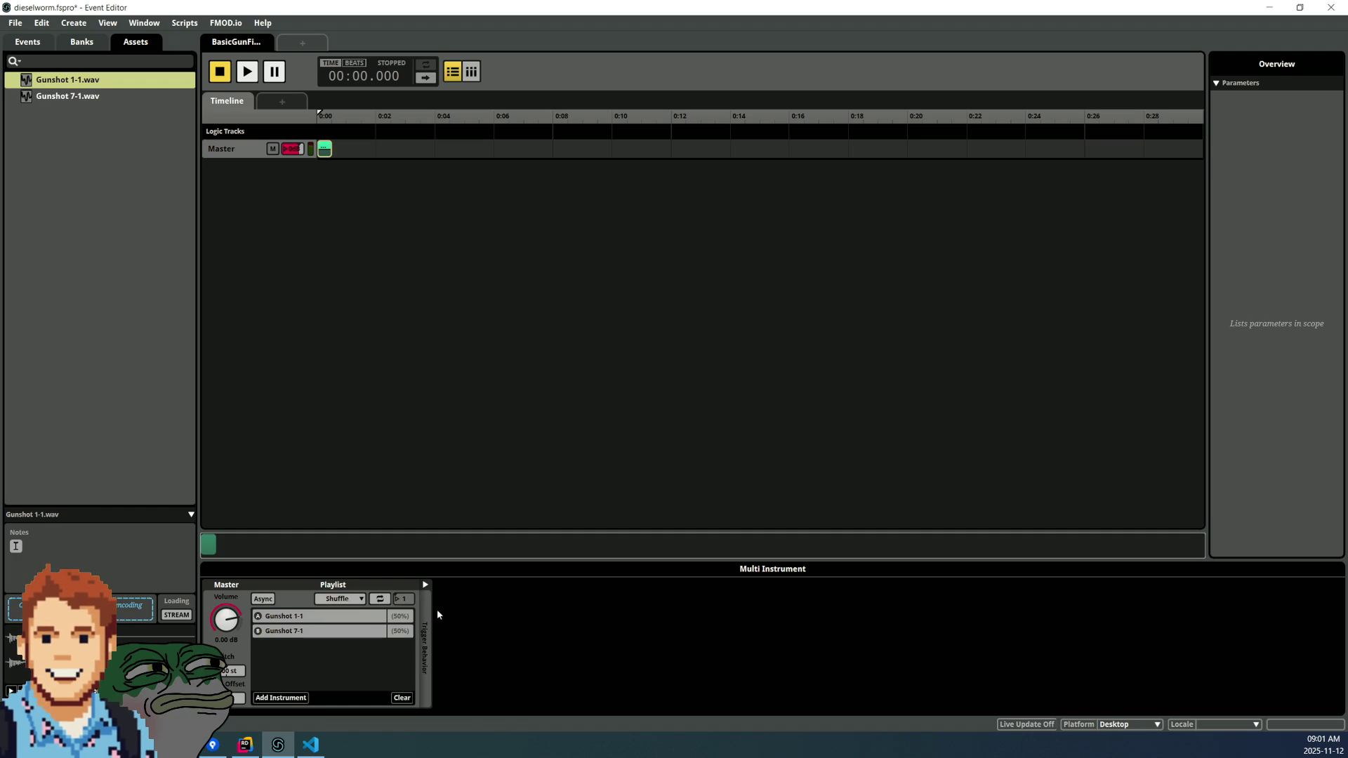
# - Reselect the Master track's multi instrument and audition the event repeatedly in Shuffle mode
pyautogui.click(325, 247)
pyautogui.click(325, 149)
pyautogui.click(245, 71)
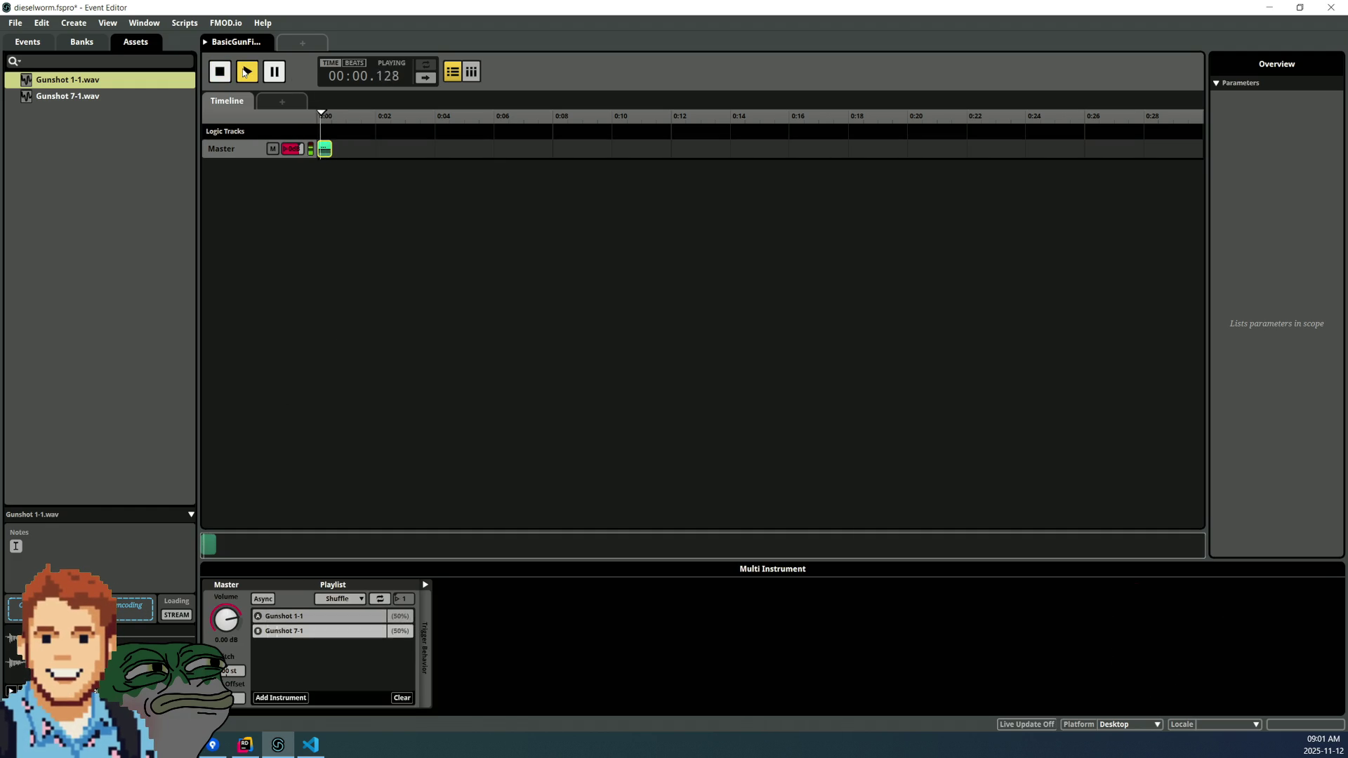
pyautogui.click(245, 71)
pyautogui.click(245, 71)
pyautogui.click(245, 71)
pyautogui.click(245, 72)
pyautogui.click(245, 71)
pyautogui.click(245, 72)
pyautogui.click(245, 71)
pyautogui.click(245, 71)
# - Review the Gunshot 1-1 and Gunshot 7-1 sound settings
pyautogui.click(288, 615)
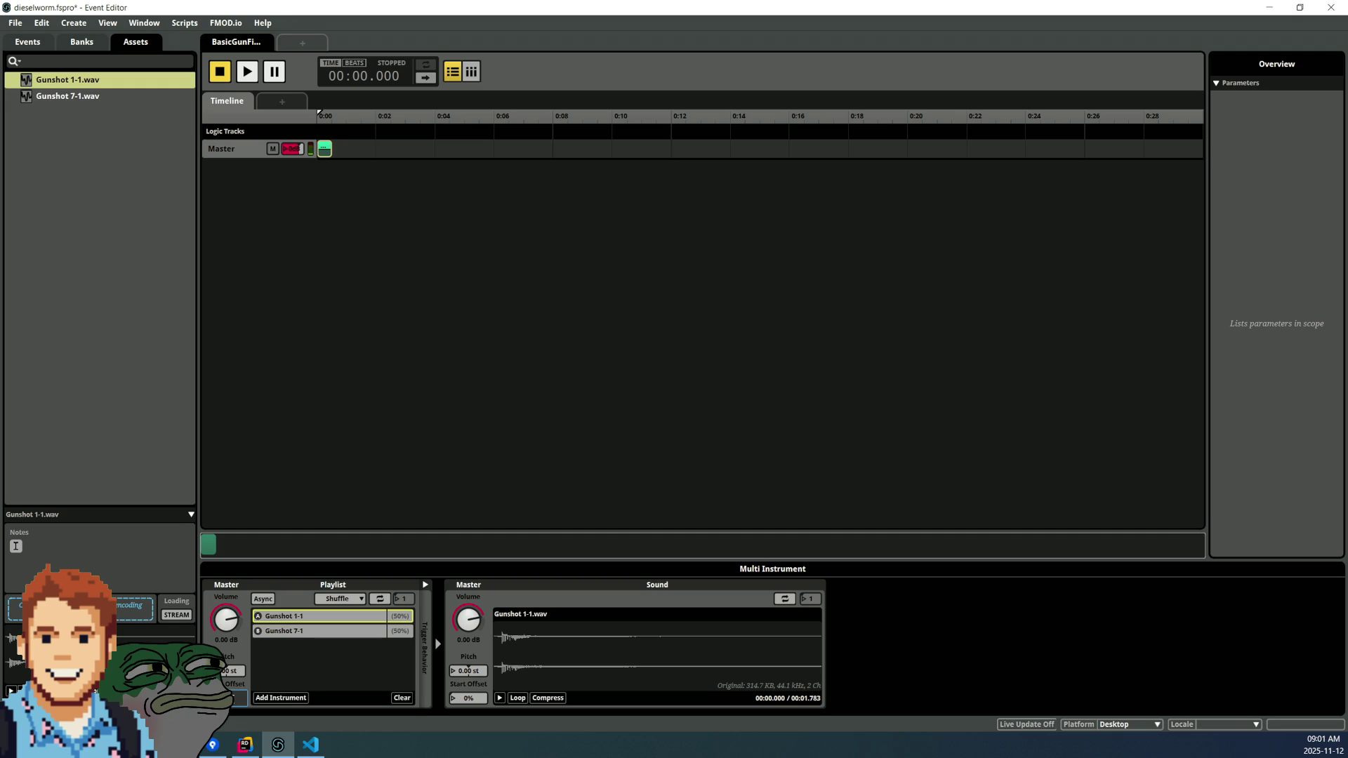
pyautogui.click(291, 657)
pyautogui.click(299, 631)
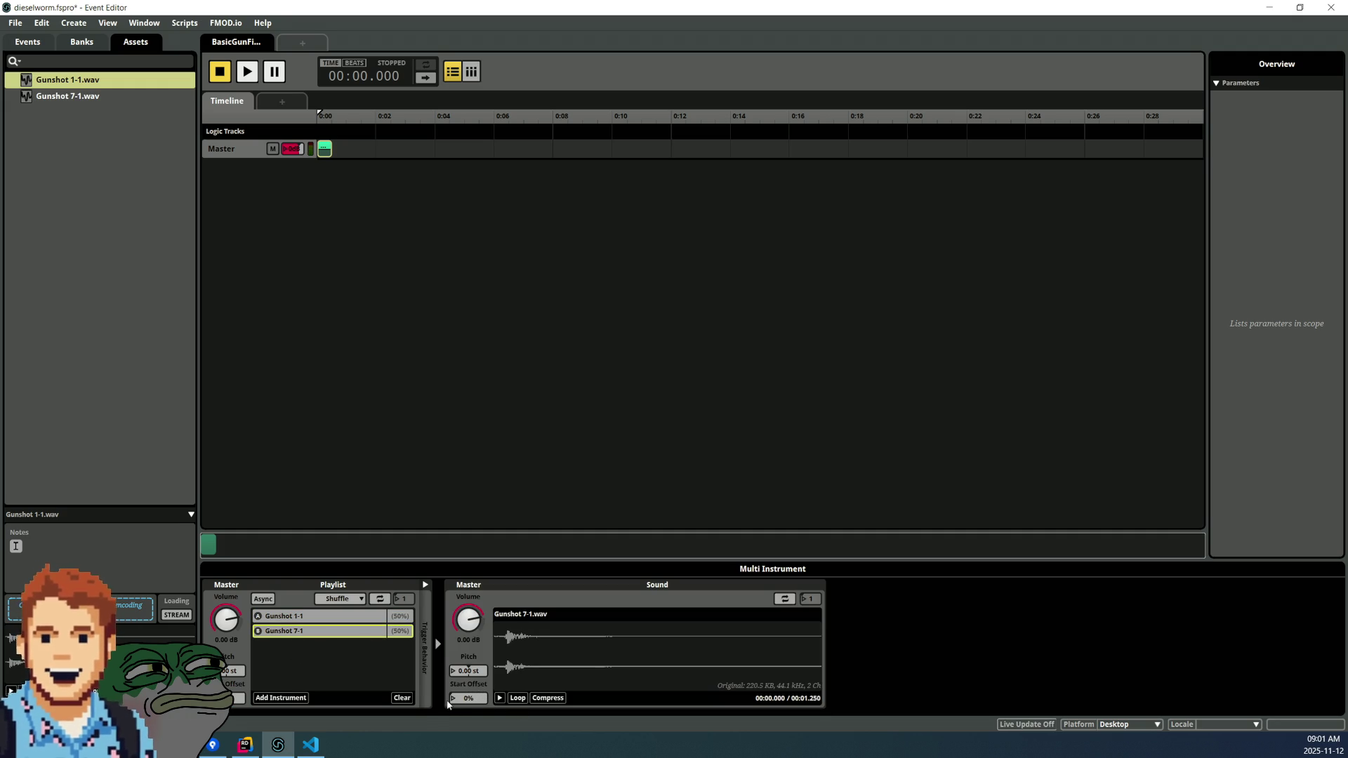
# - Try looping on Gunshot 7-1 with a quick audition, then turn looping off
pyautogui.click(513, 699)
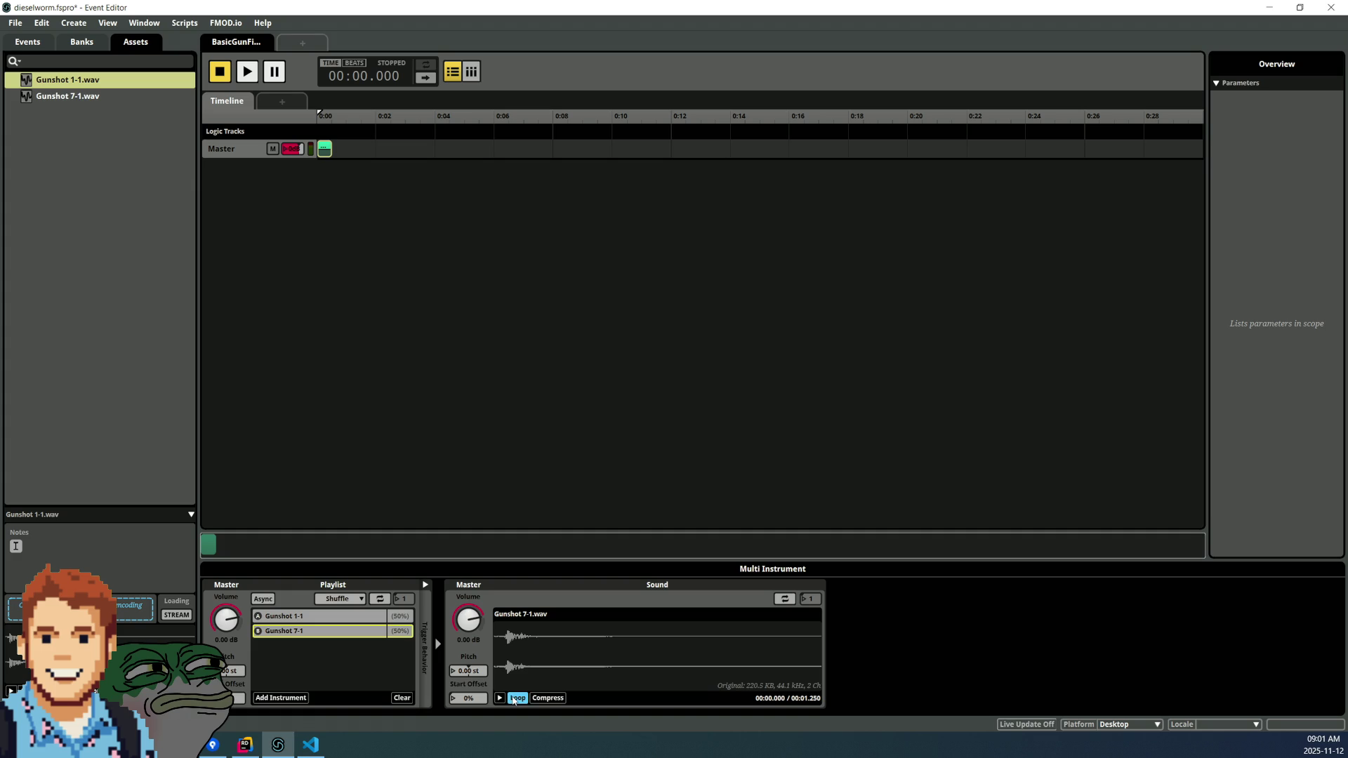
pyautogui.click(249, 79)
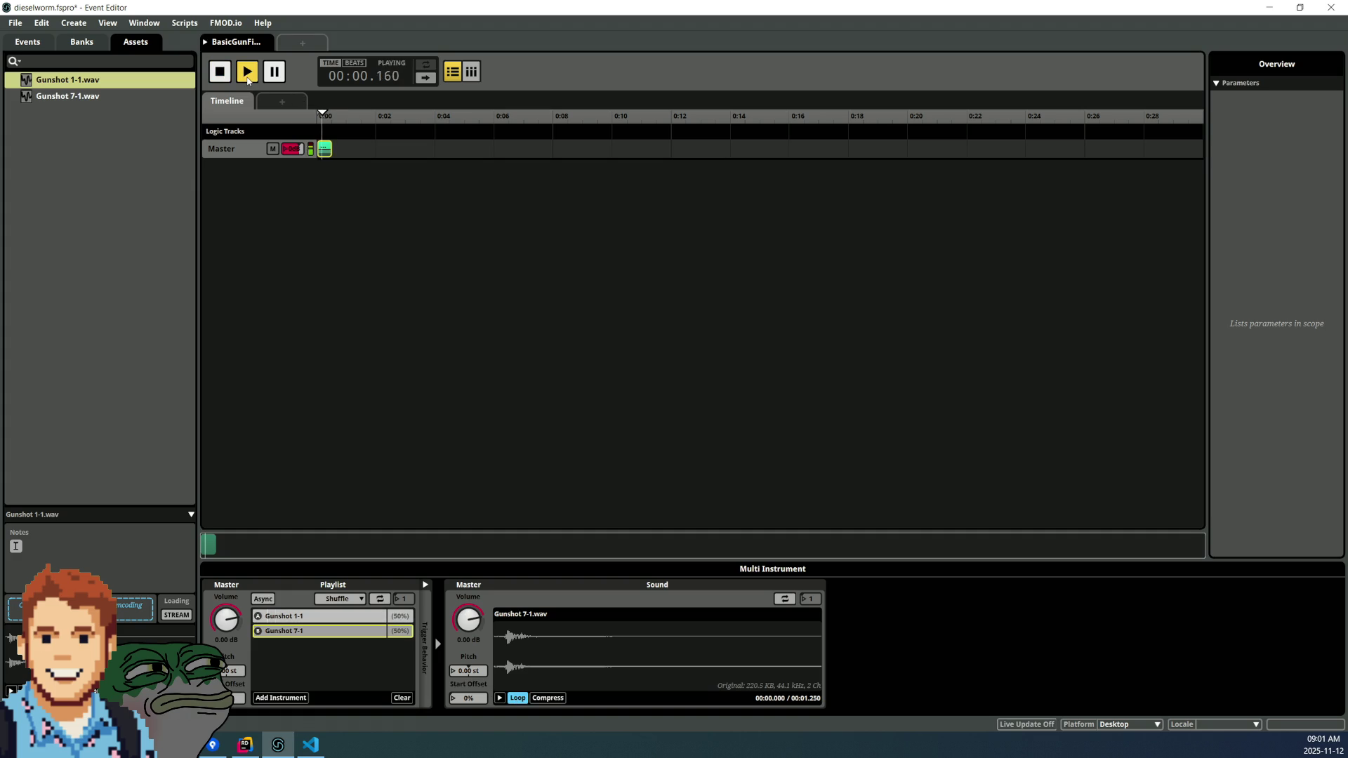
pyautogui.click(247, 79)
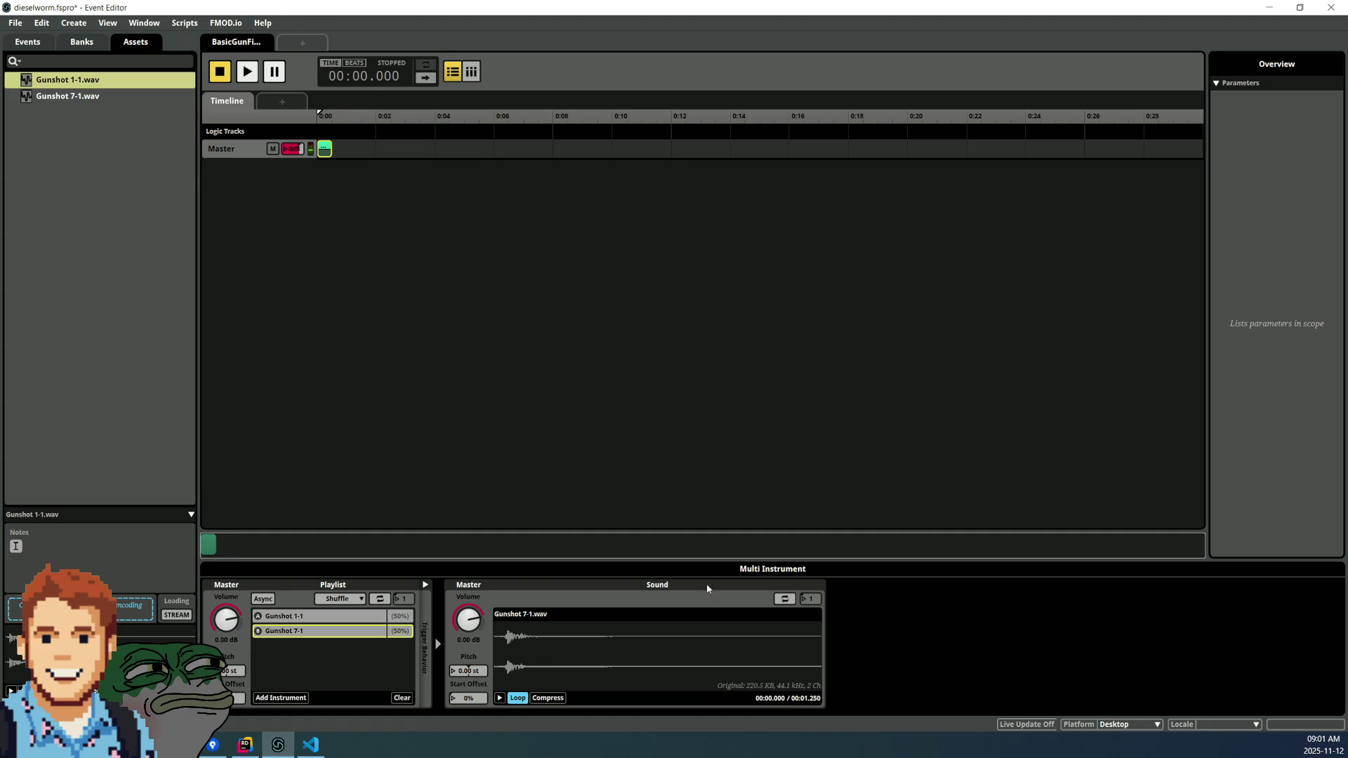
pyautogui.click(523, 699)
# - Give Gunshot 7-1 a 3% start offset and audition the event
pyautogui.moveTo(468, 669); pyautogui.dragTo(469, 696)
pyautogui.click(247, 71)
pyautogui.click(248, 71)
pyautogui.click(251, 70)
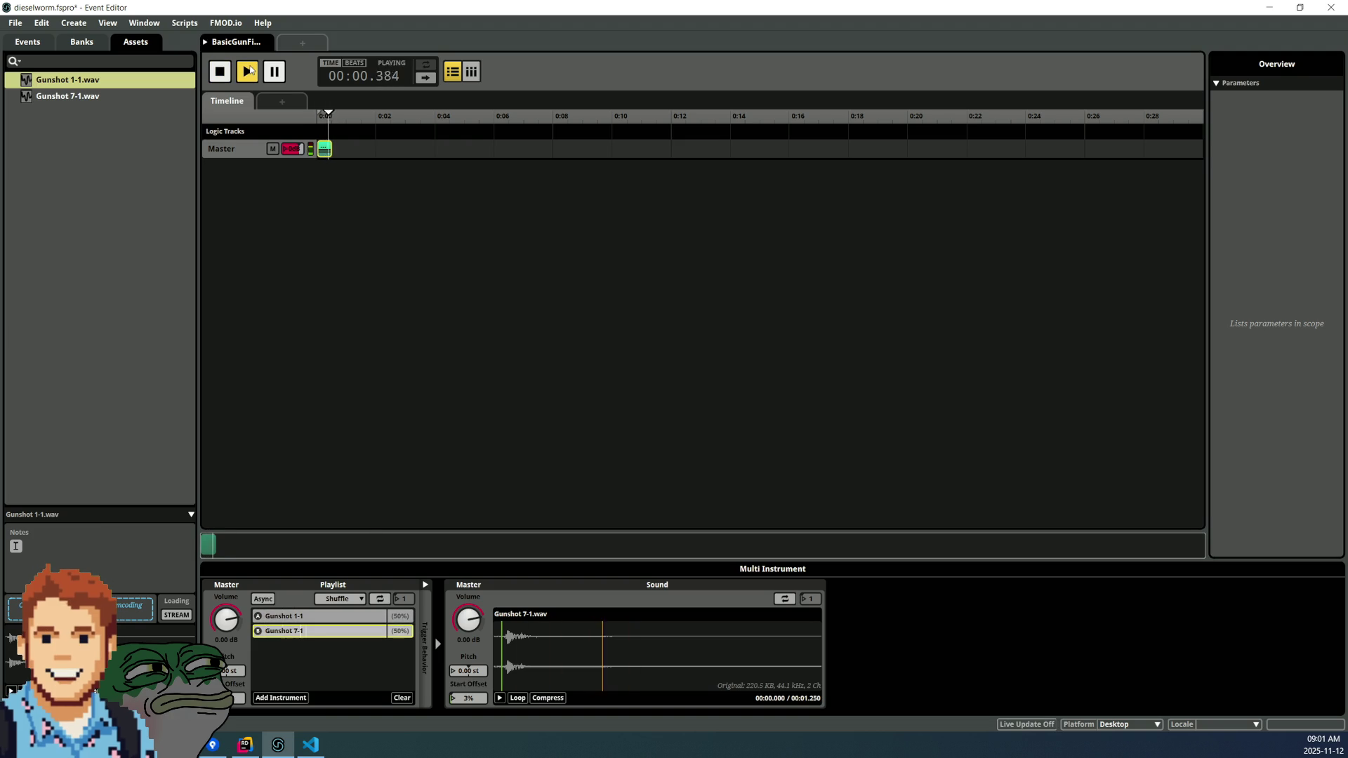
# - Set Gunshot 1-1's start offset to 2%
pyautogui.click(322, 622)
pyautogui.moveTo(475, 700); pyautogui.dragTo(475, 698)
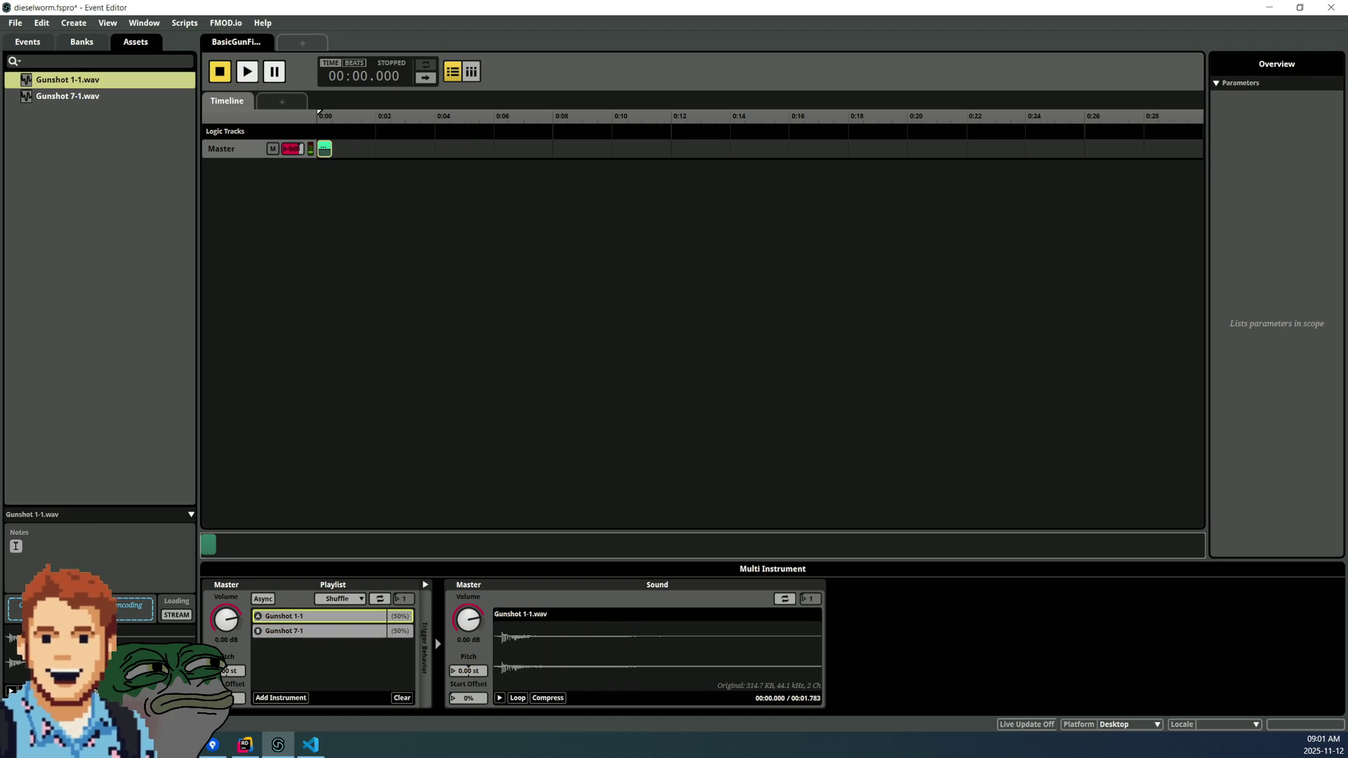
pyautogui.click(477, 504)
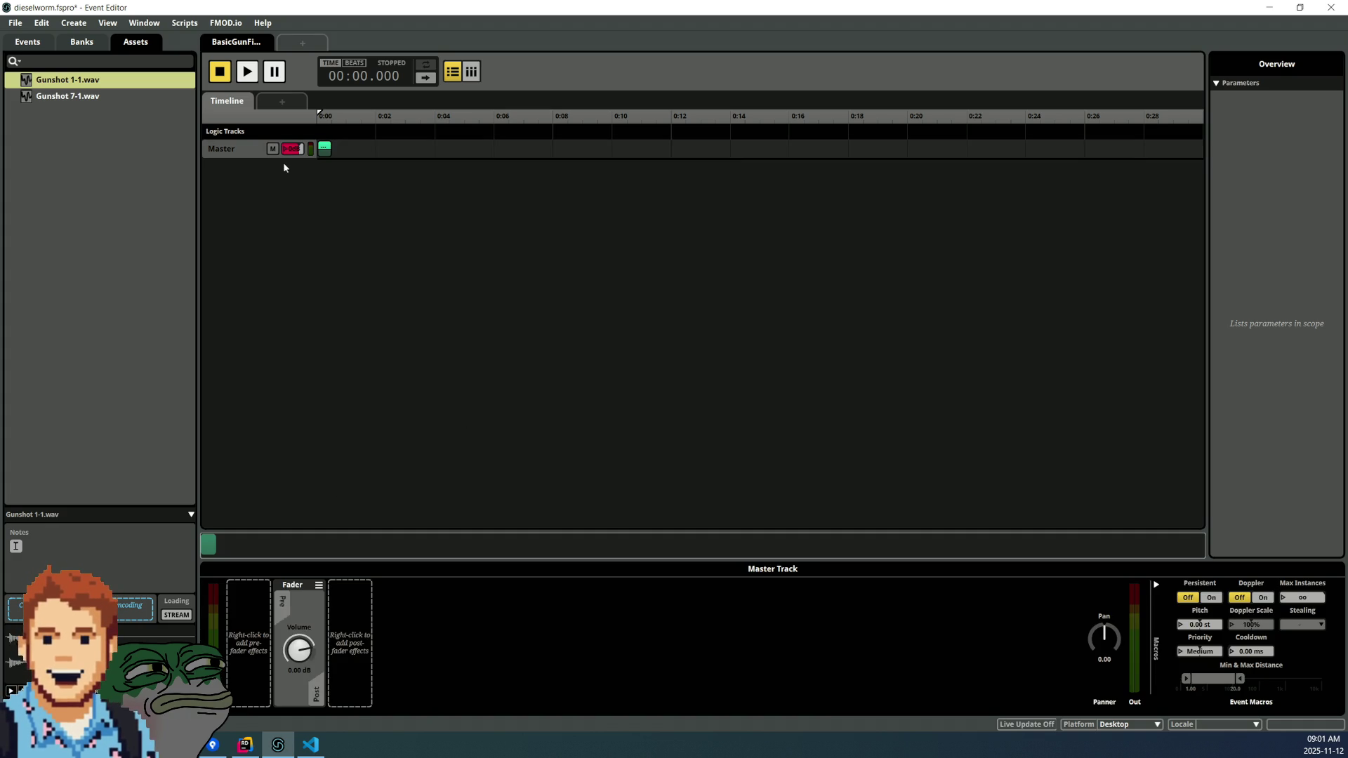
# - Save the dieselworm project and build its banks, showing the Master bank in the Banks list
pyautogui.click(324, 148)
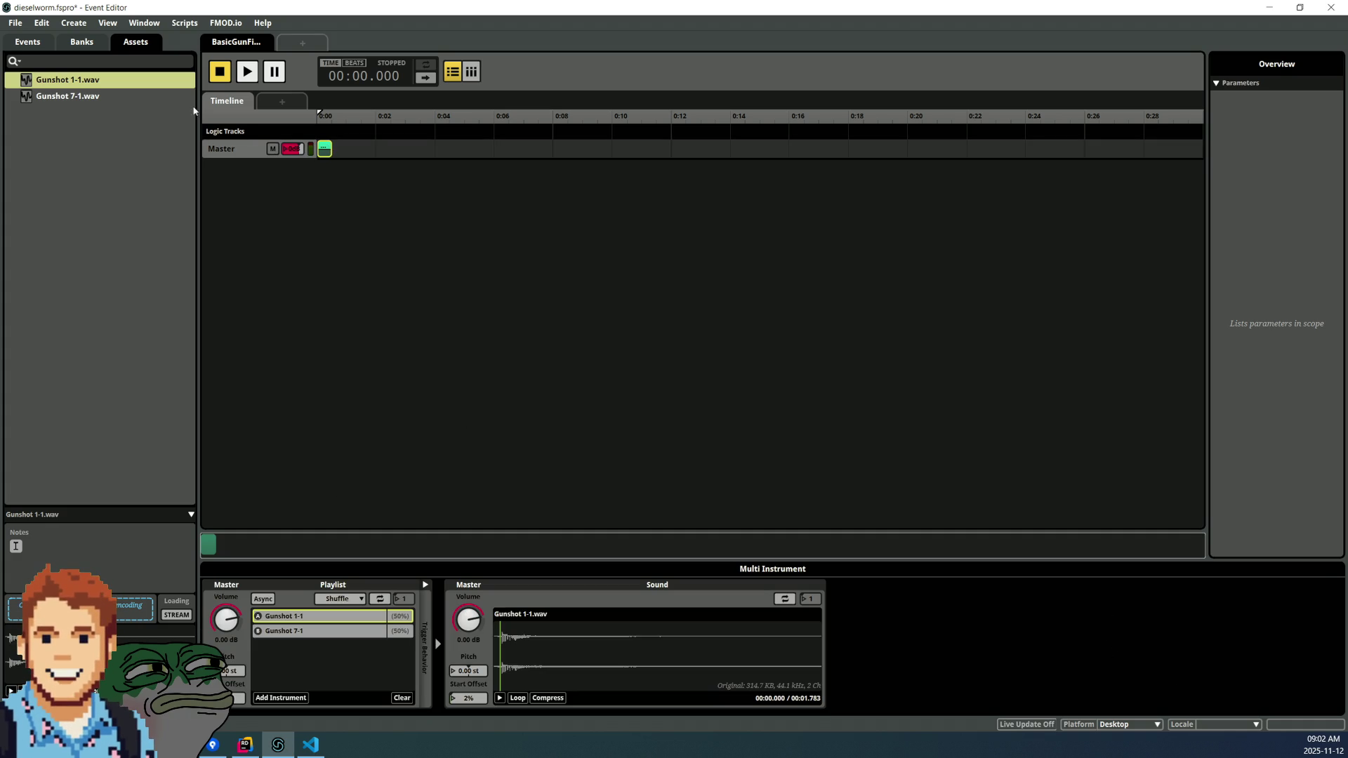
pyautogui.click(71, 45)
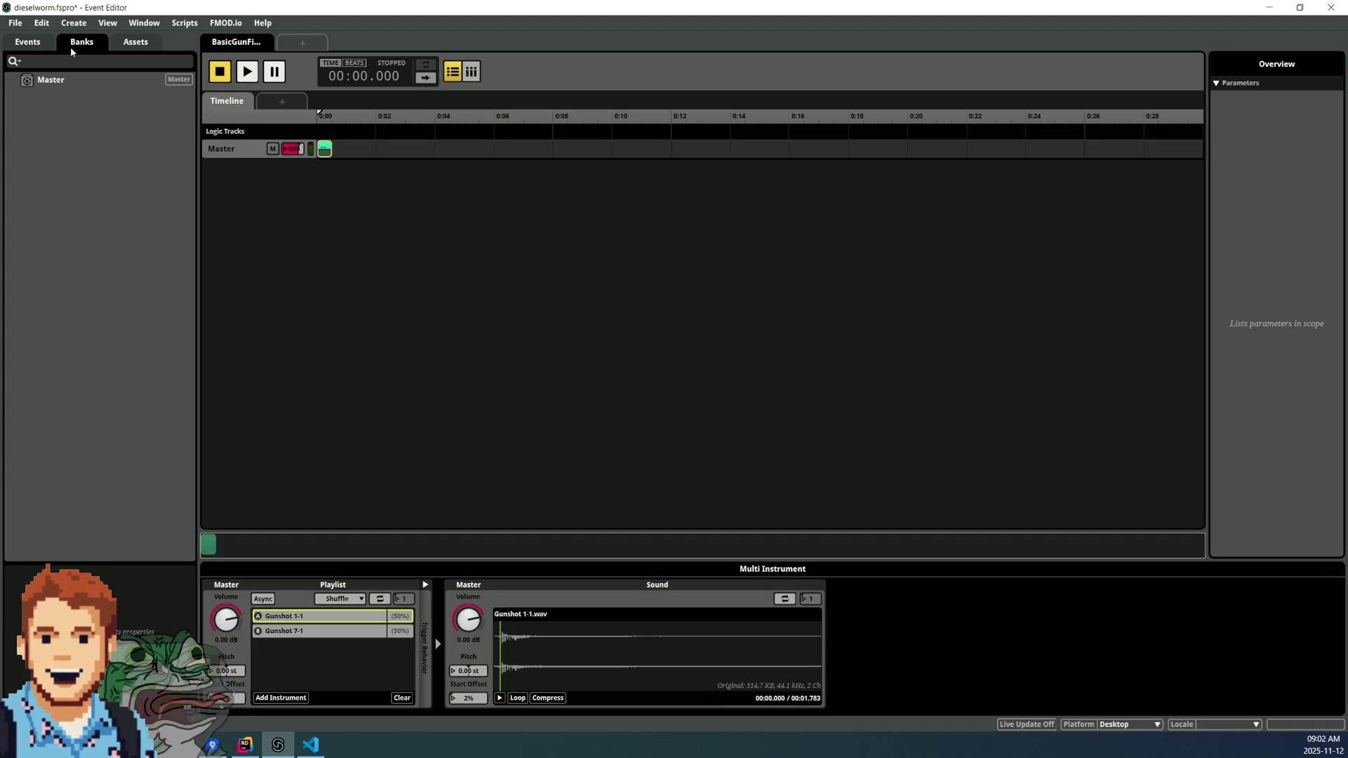
pyautogui.click(15, 22)
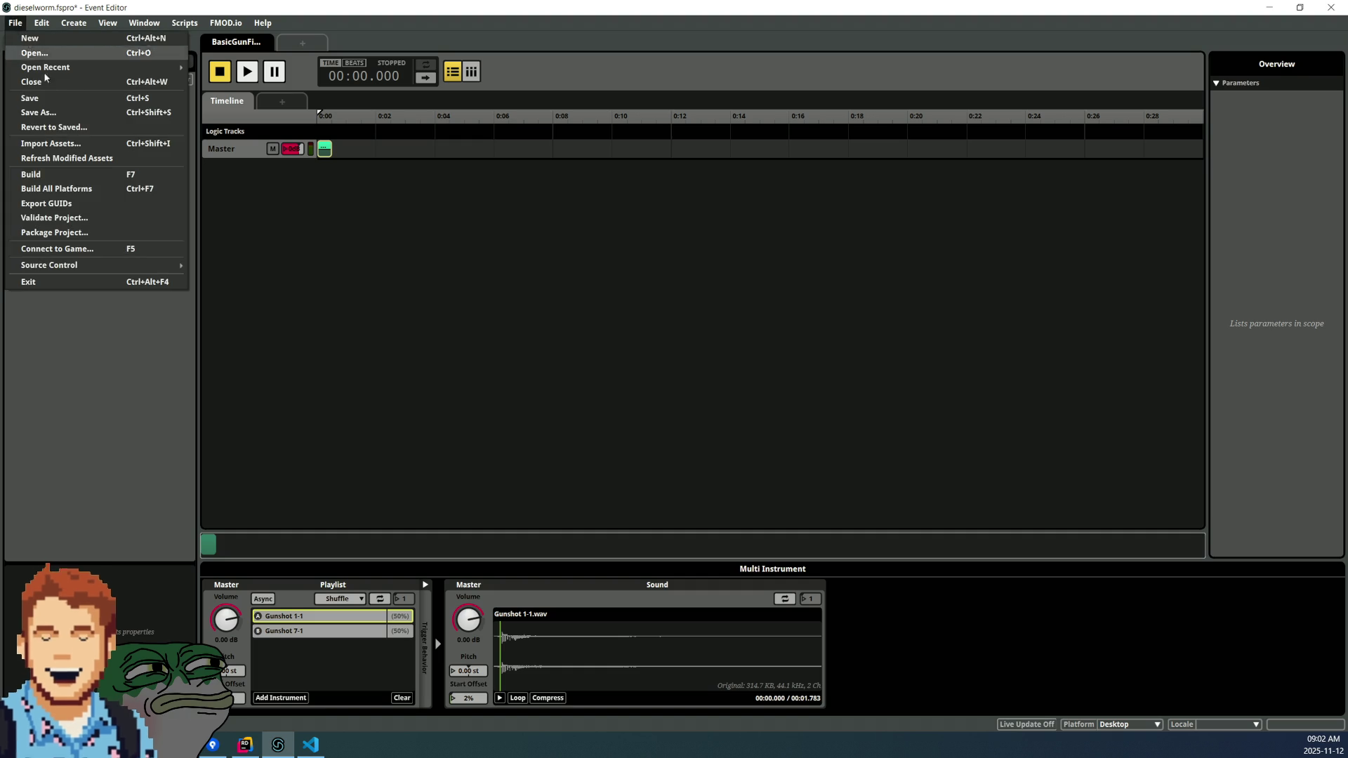
pyautogui.click(45, 105)
pyautogui.click(24, 26)
pyautogui.moveTo(57, 73)
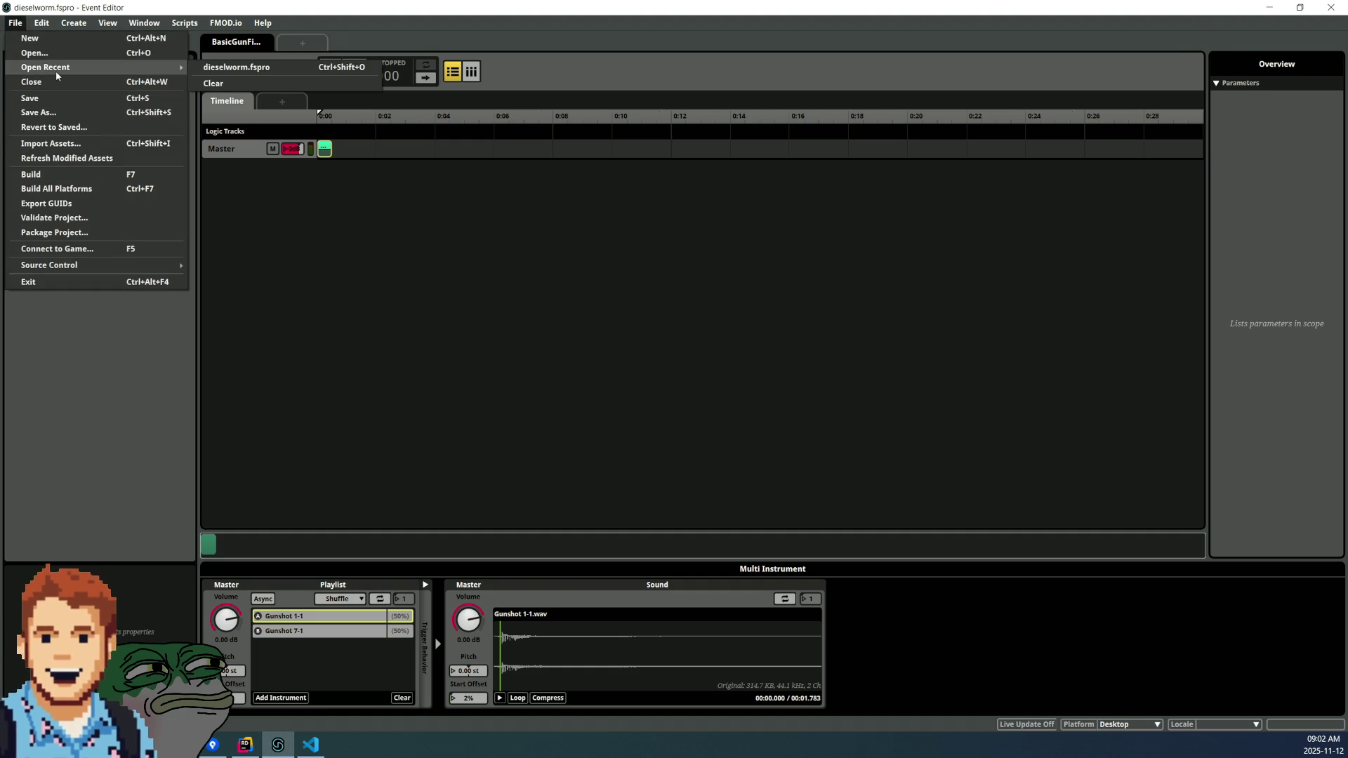
pyautogui.click(74, 177)
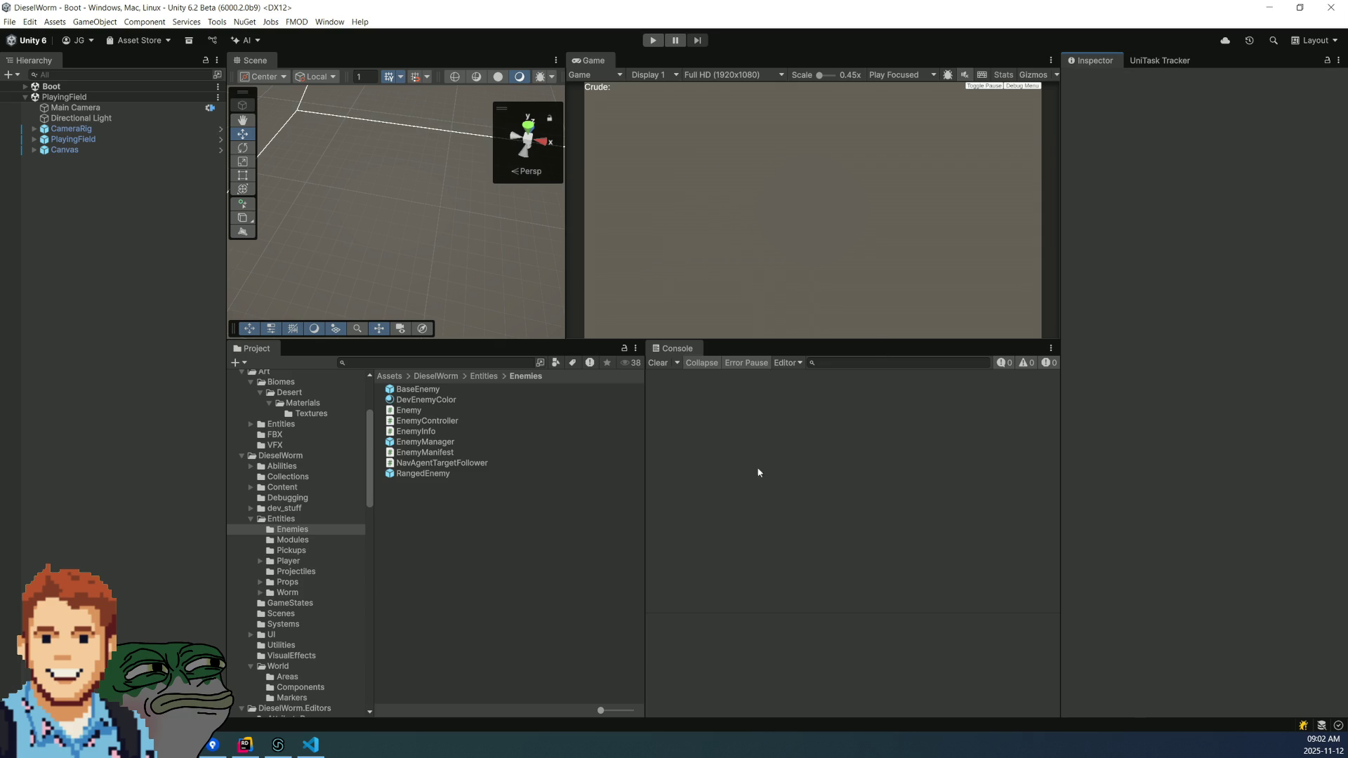
# - Collapse the Art, DieselWorm and AddressableAssetsData folders in the Project panel
pyautogui.click(399, 575)
pyautogui.click(309, 458)
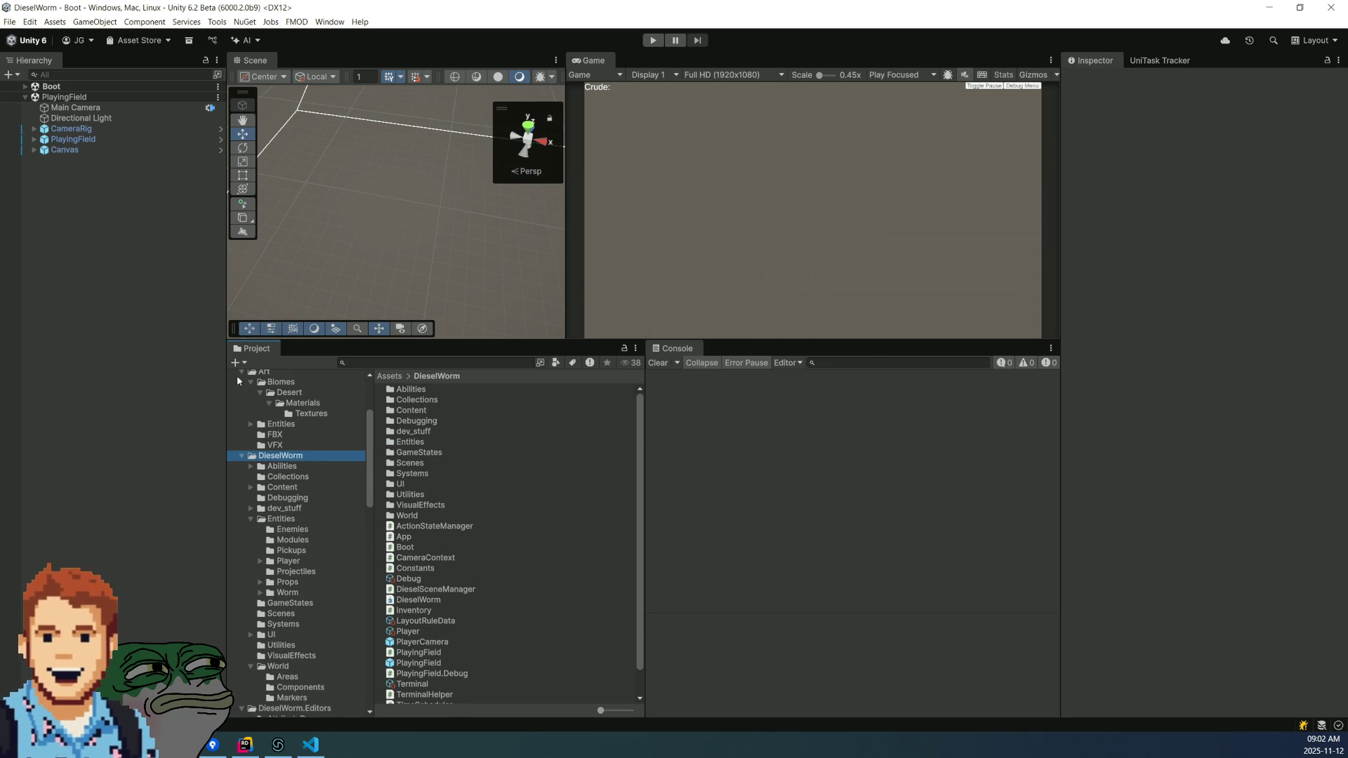
pyautogui.scroll(3, 244, 399)
pyautogui.click(241, 451)
pyautogui.scroll(-5, 246, 455)
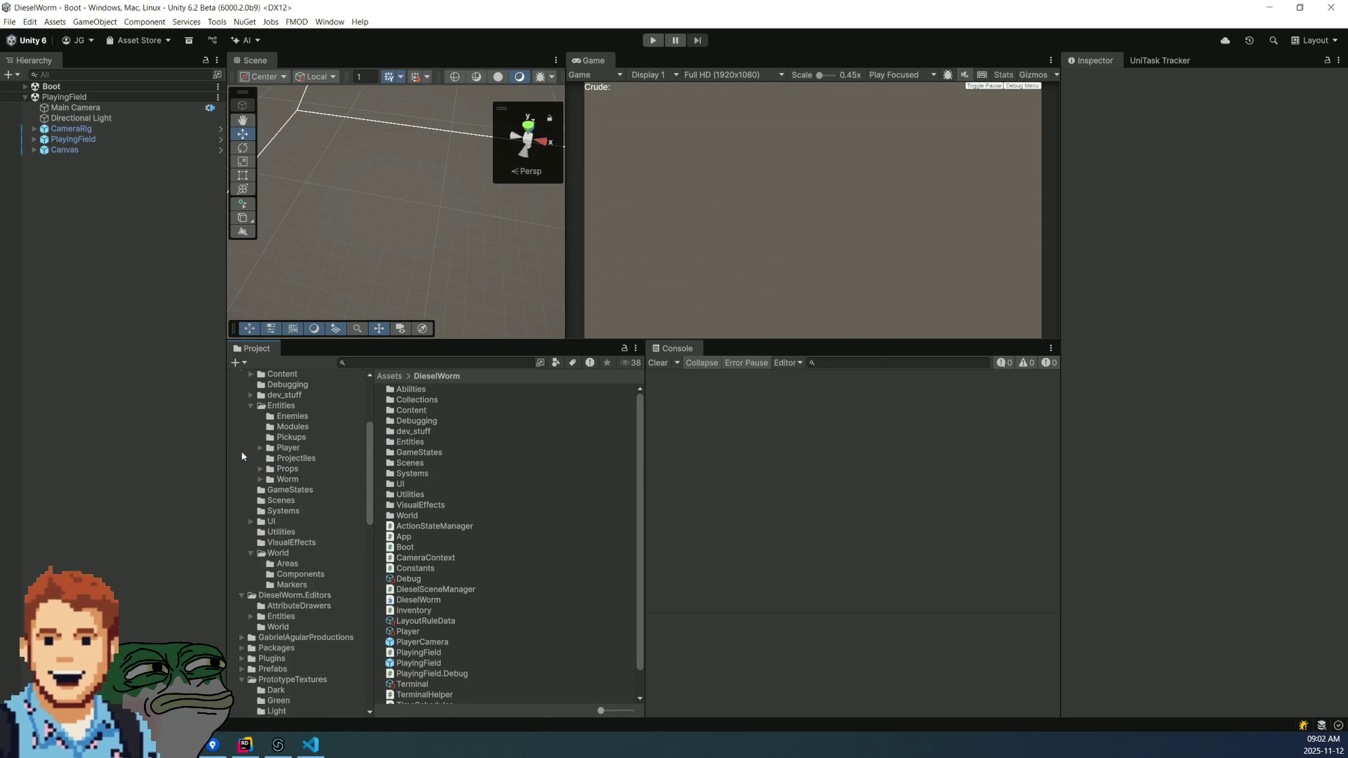
pyautogui.scroll(5, 307, 572)
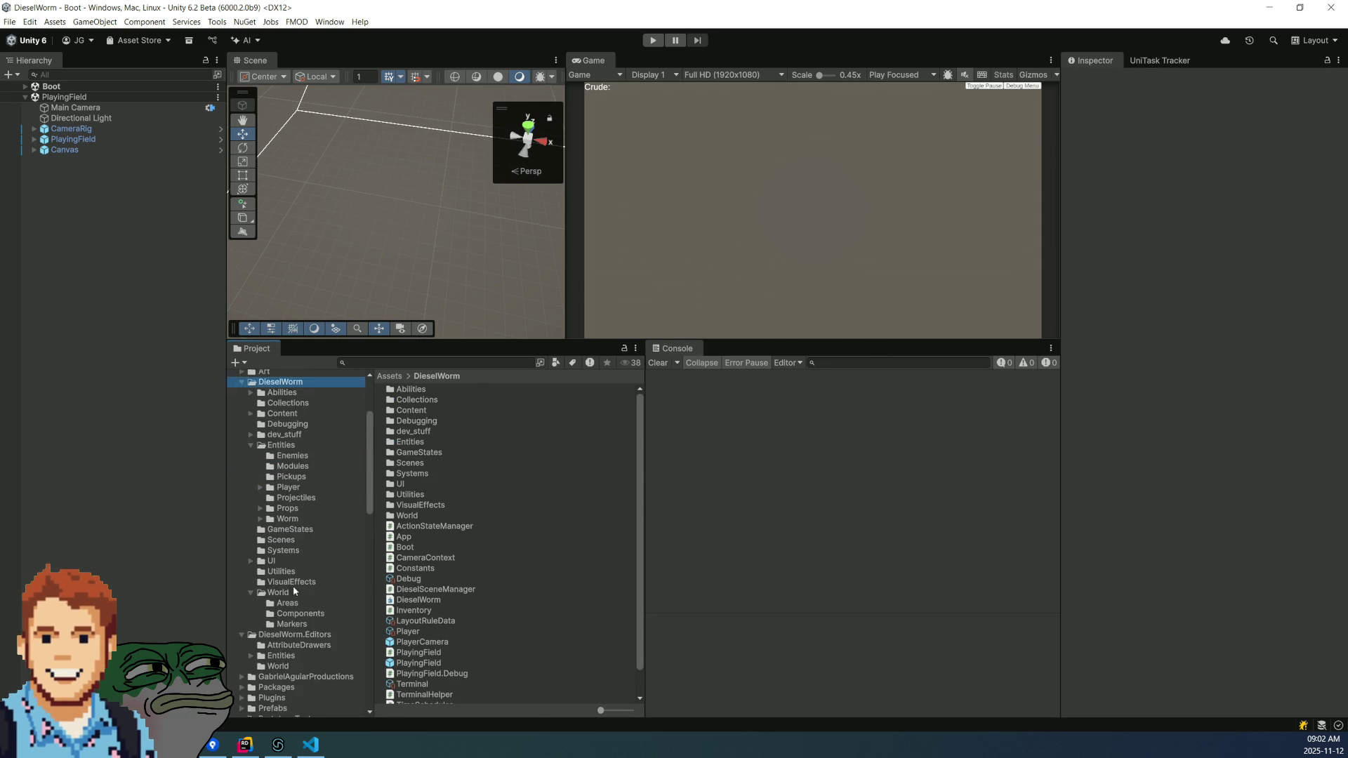
pyautogui.click(241, 421)
pyautogui.scroll(3, 243, 425)
pyautogui.click(242, 438)
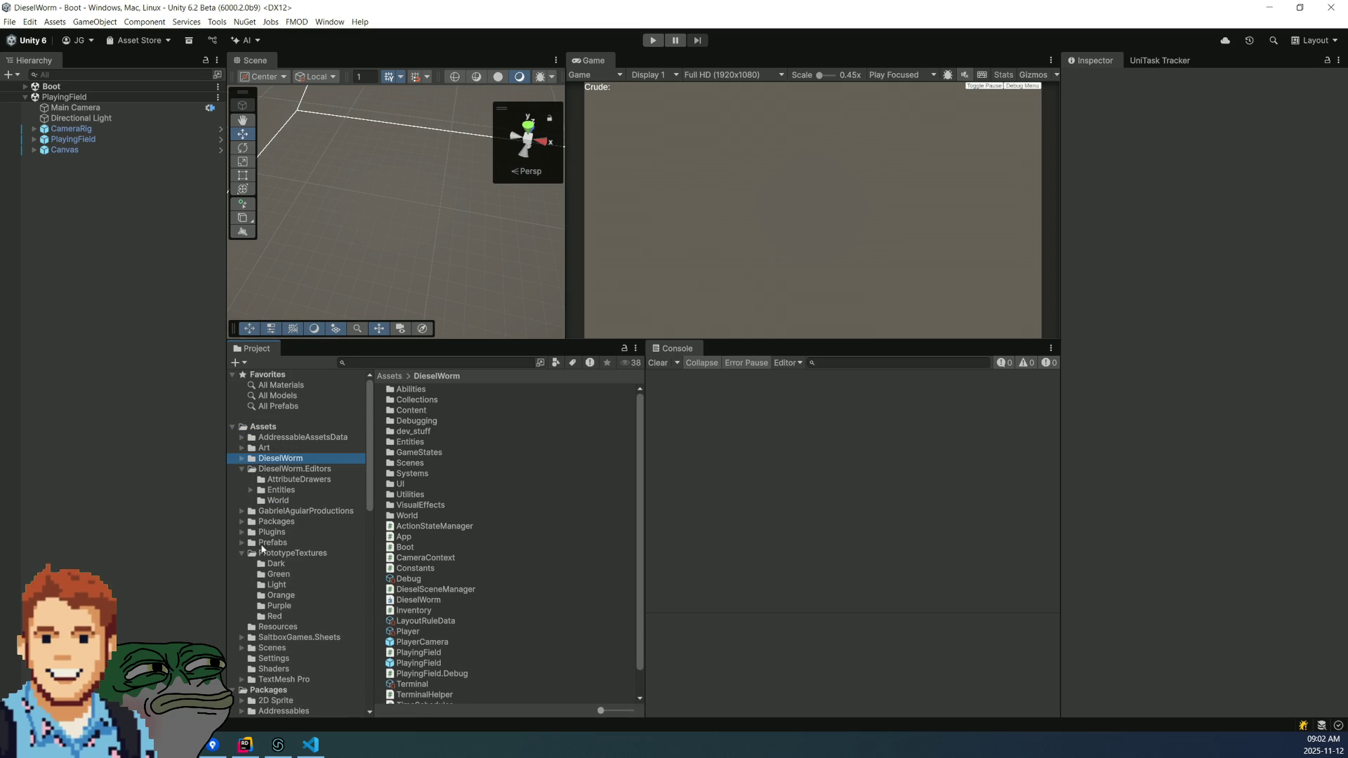
# - Refresh the FMOD banks from the FMOD menu
pyautogui.scroll(-3, 256, 526)
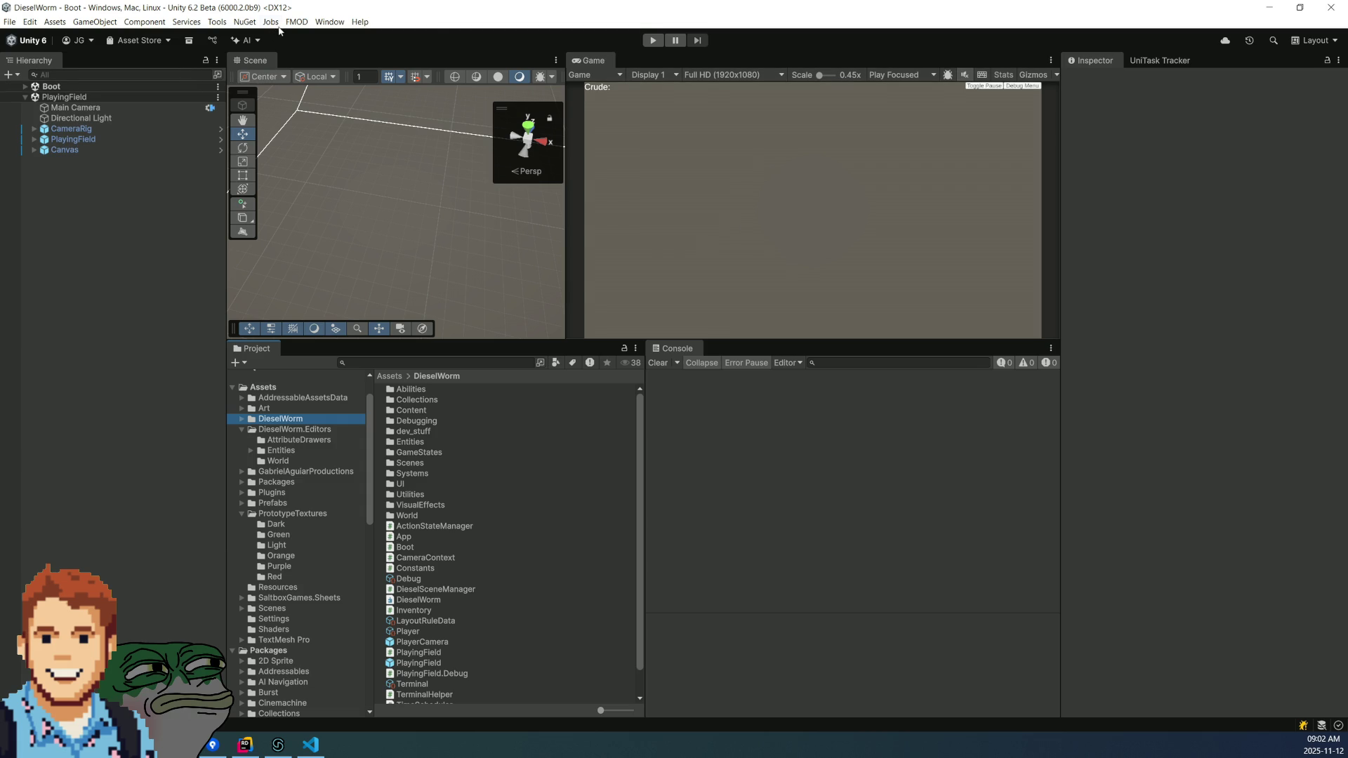
pyautogui.click(295, 24)
pyautogui.click(337, 51)
# - Open the FMOD Event Browser, reposition it, and check the Banks and Events folders
pyautogui.click(296, 22)
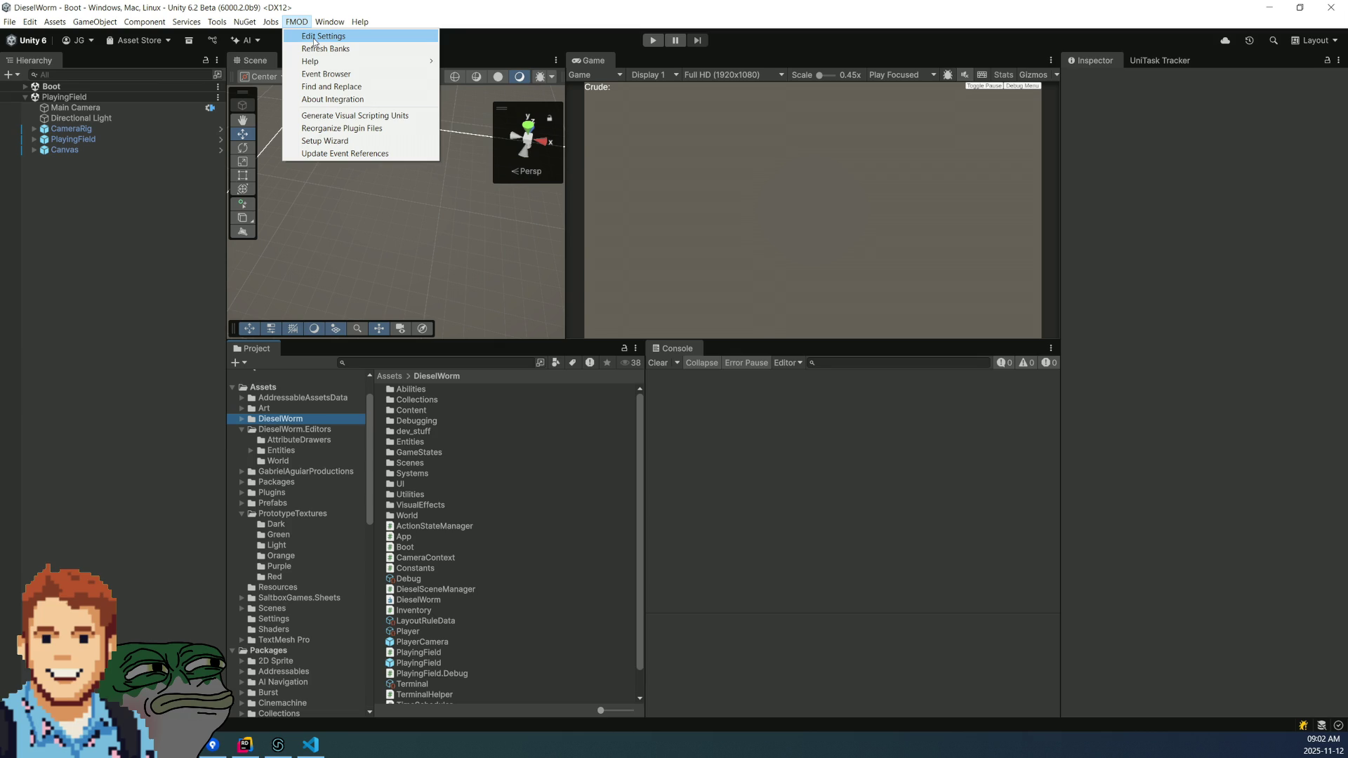
pyautogui.click(330, 74)
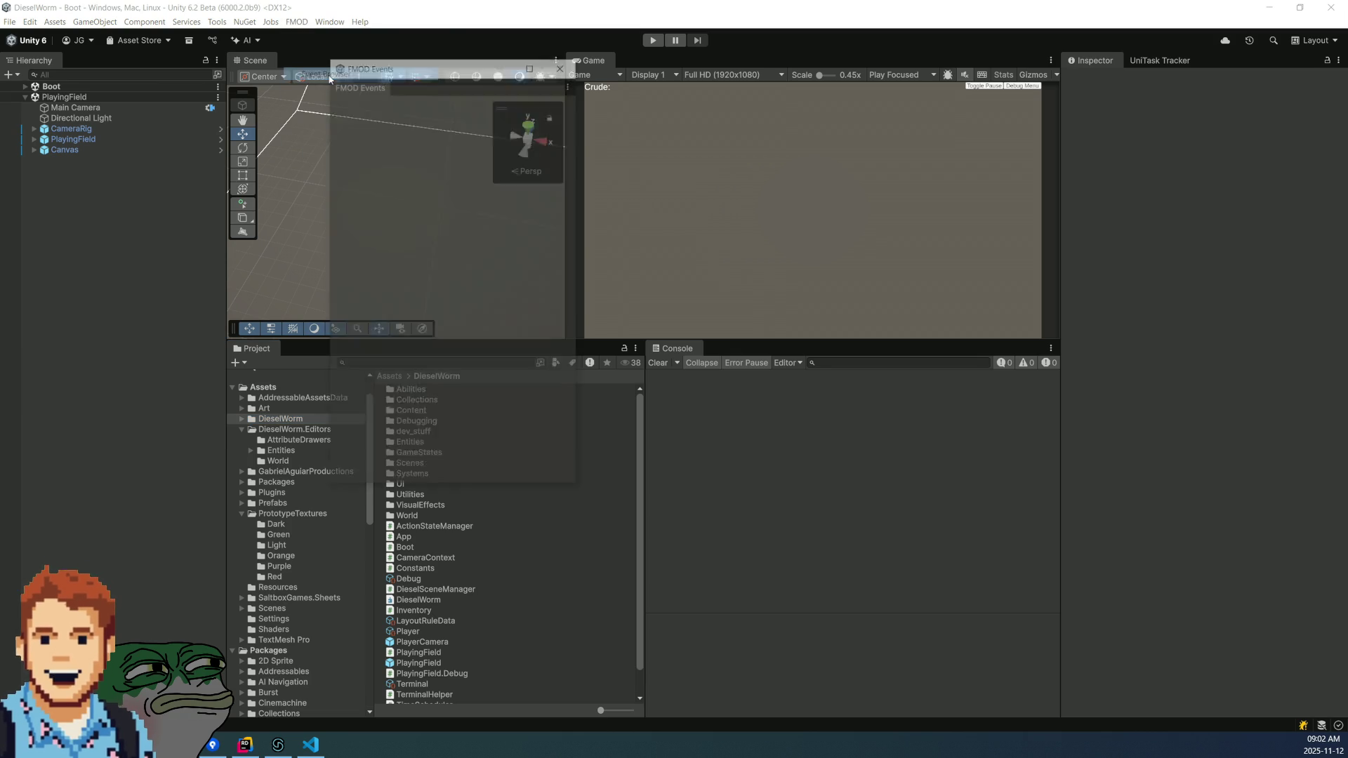
pyautogui.moveTo(393, 69); pyautogui.dragTo(723, 162)
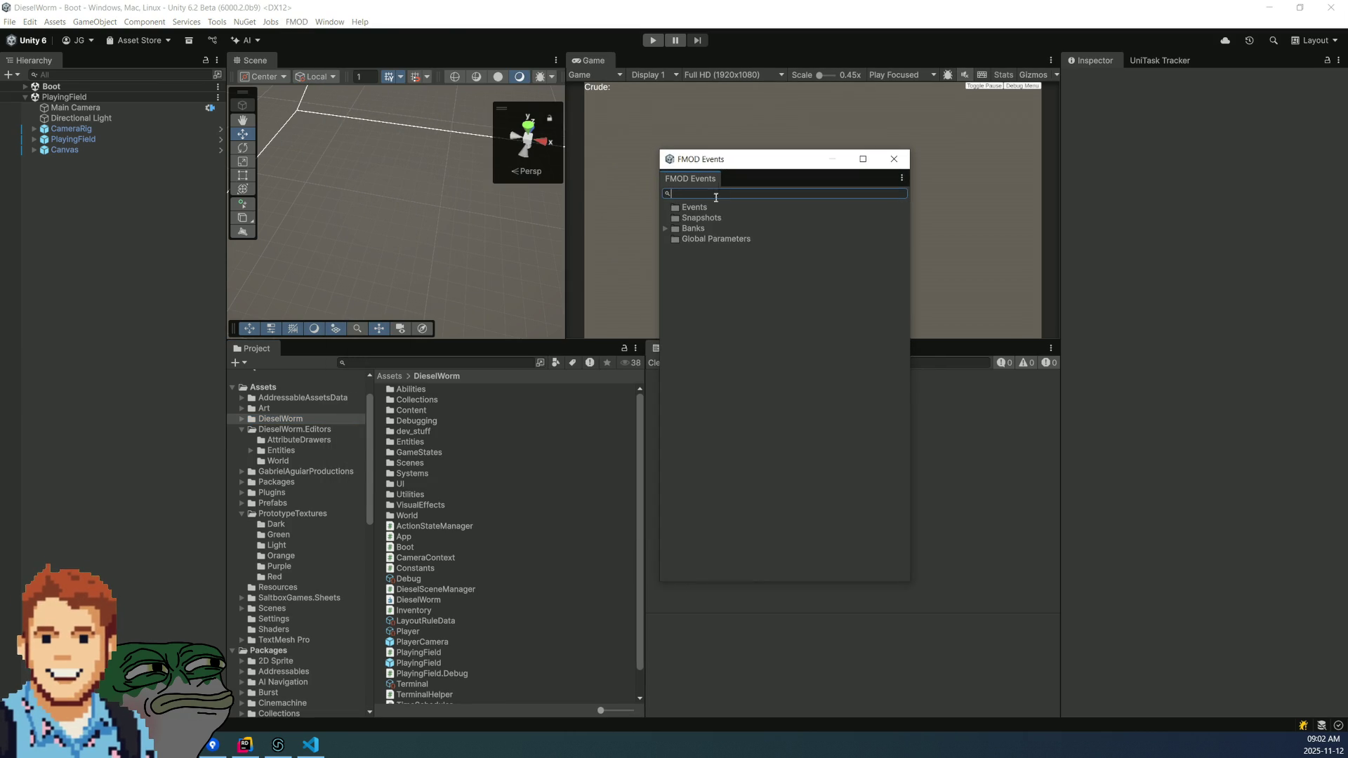
pyautogui.click(667, 229)
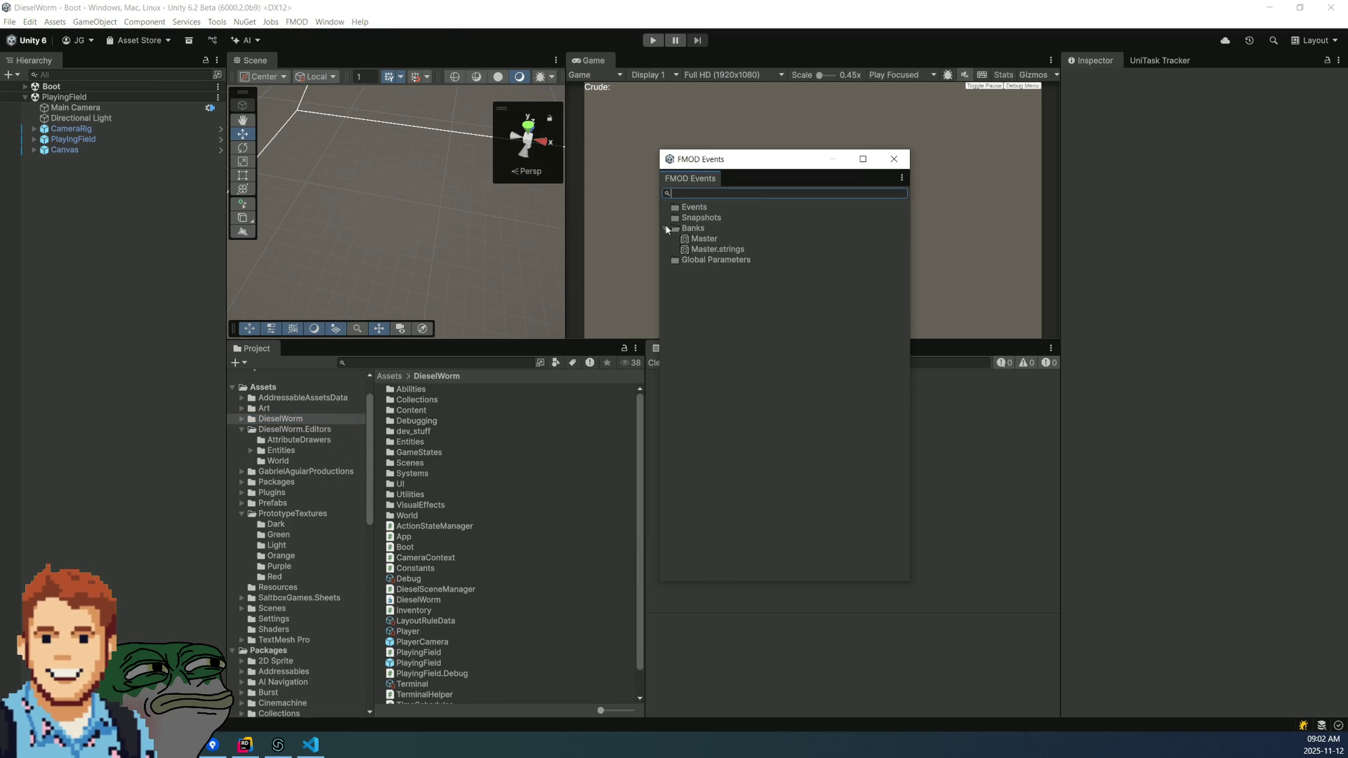
pyautogui.click(667, 229)
pyautogui.click(667, 230)
pyautogui.click(697, 231)
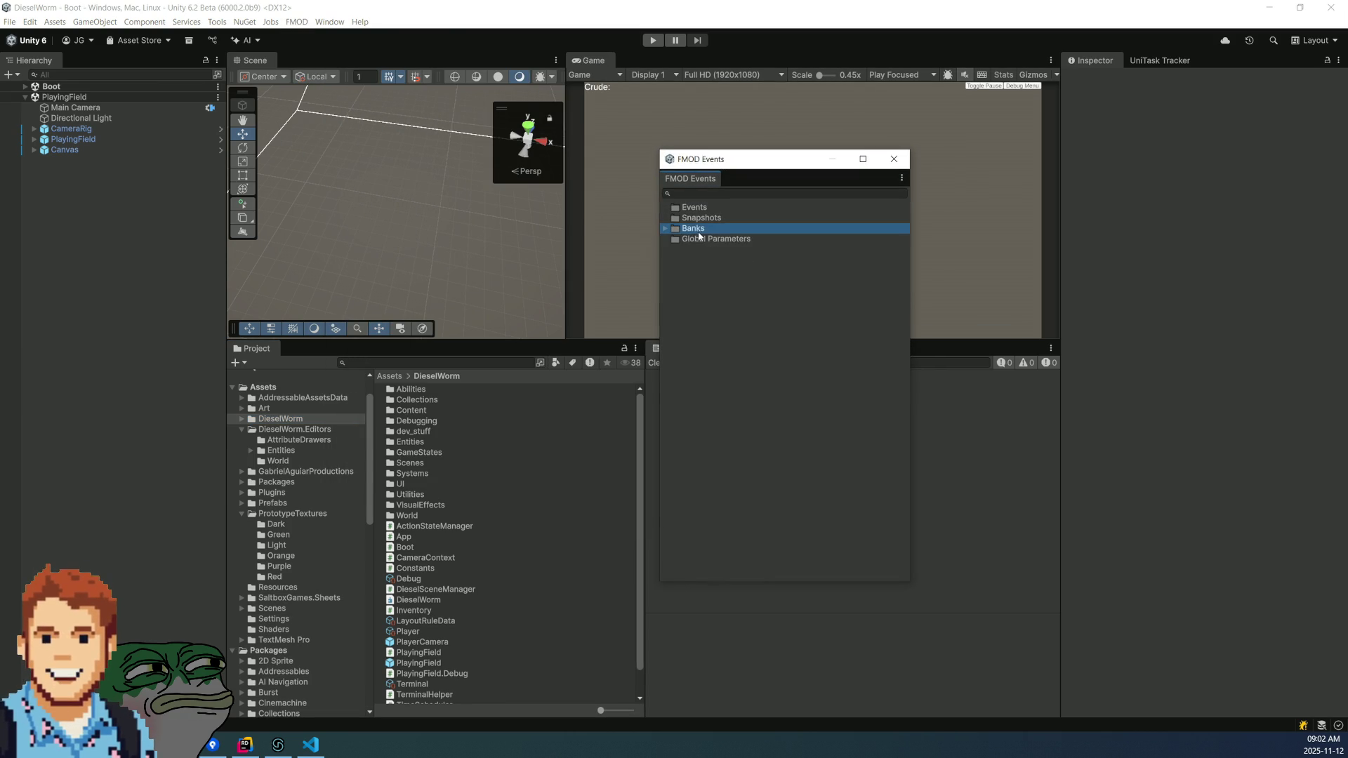
pyautogui.click(685, 209)
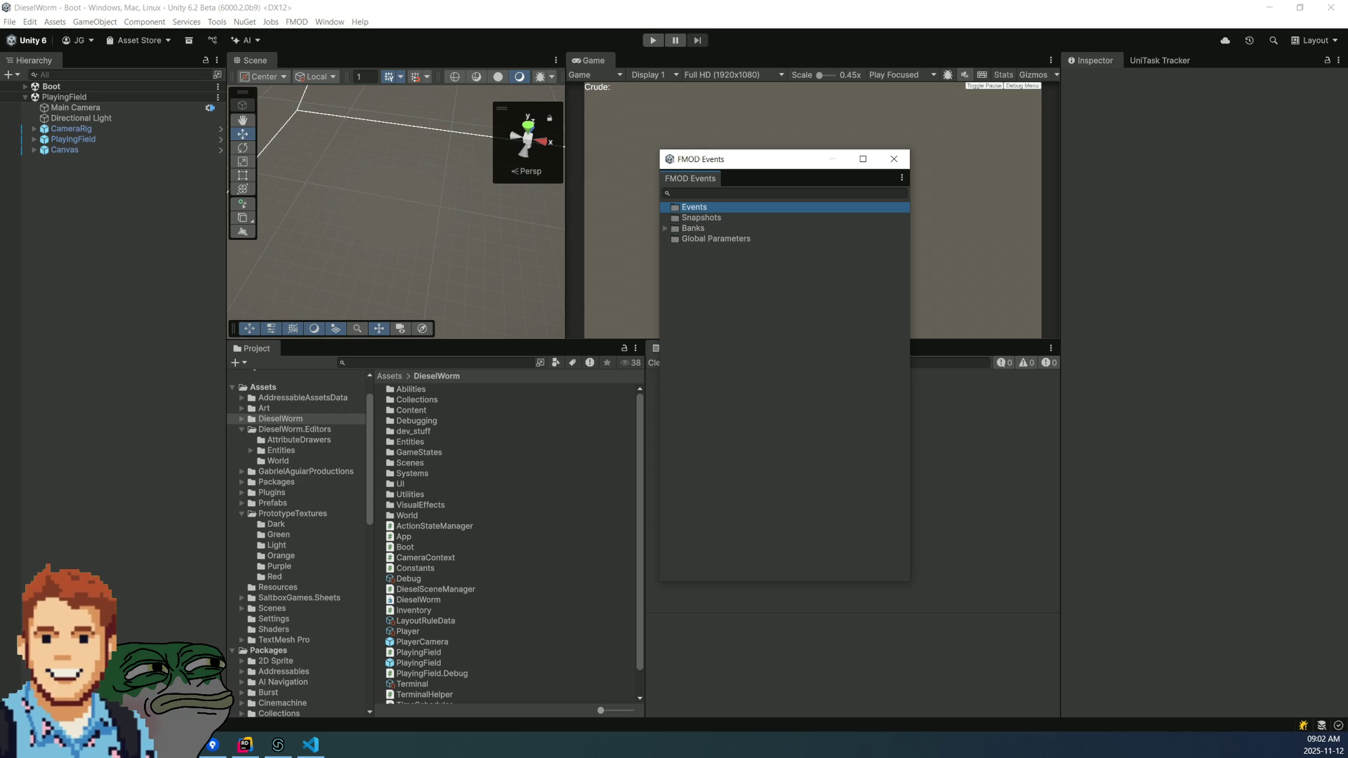
pyautogui.hotkey('alt', 'Tab')
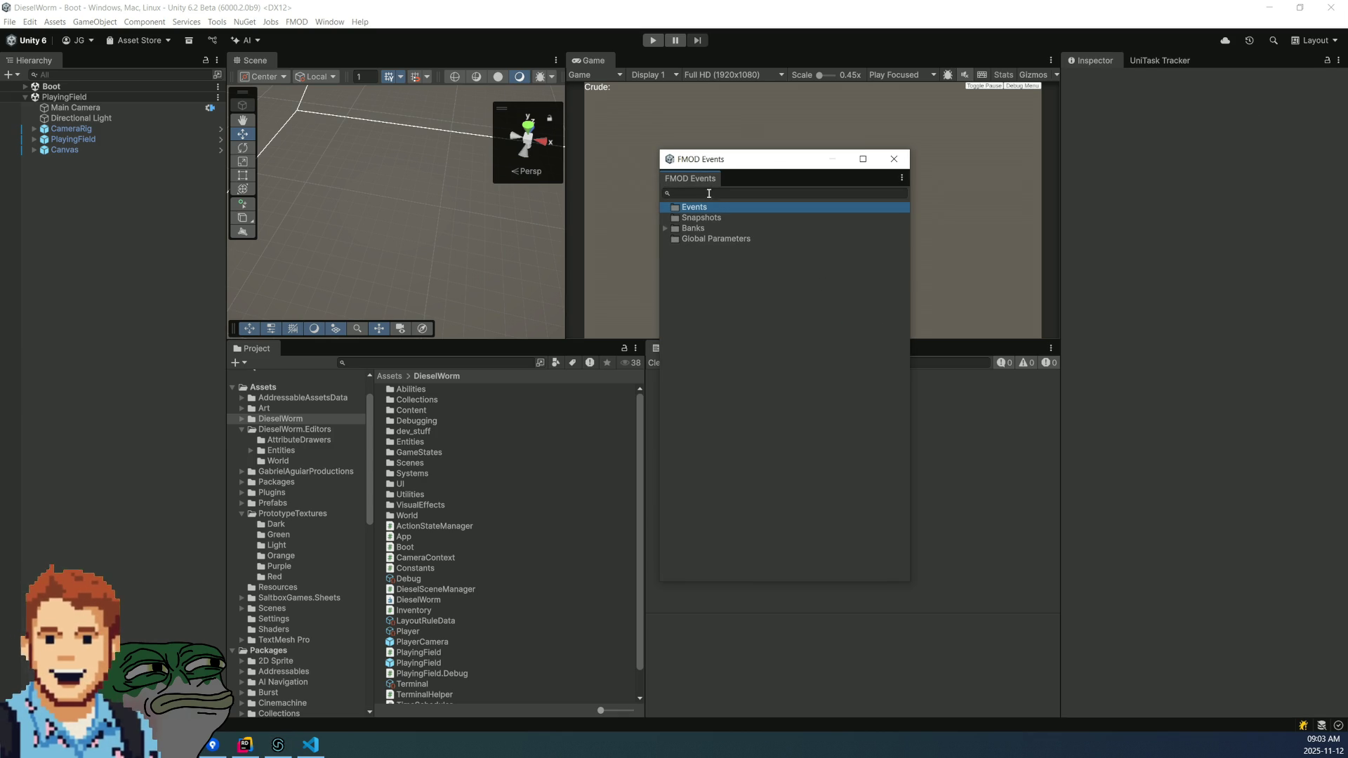
# - Close and reopen the FMOD Event Browser, then bring FMOD Studio forward
pyautogui.click(893, 159)
pyautogui.click(296, 22)
pyautogui.click(298, 22)
pyautogui.click(298, 22)
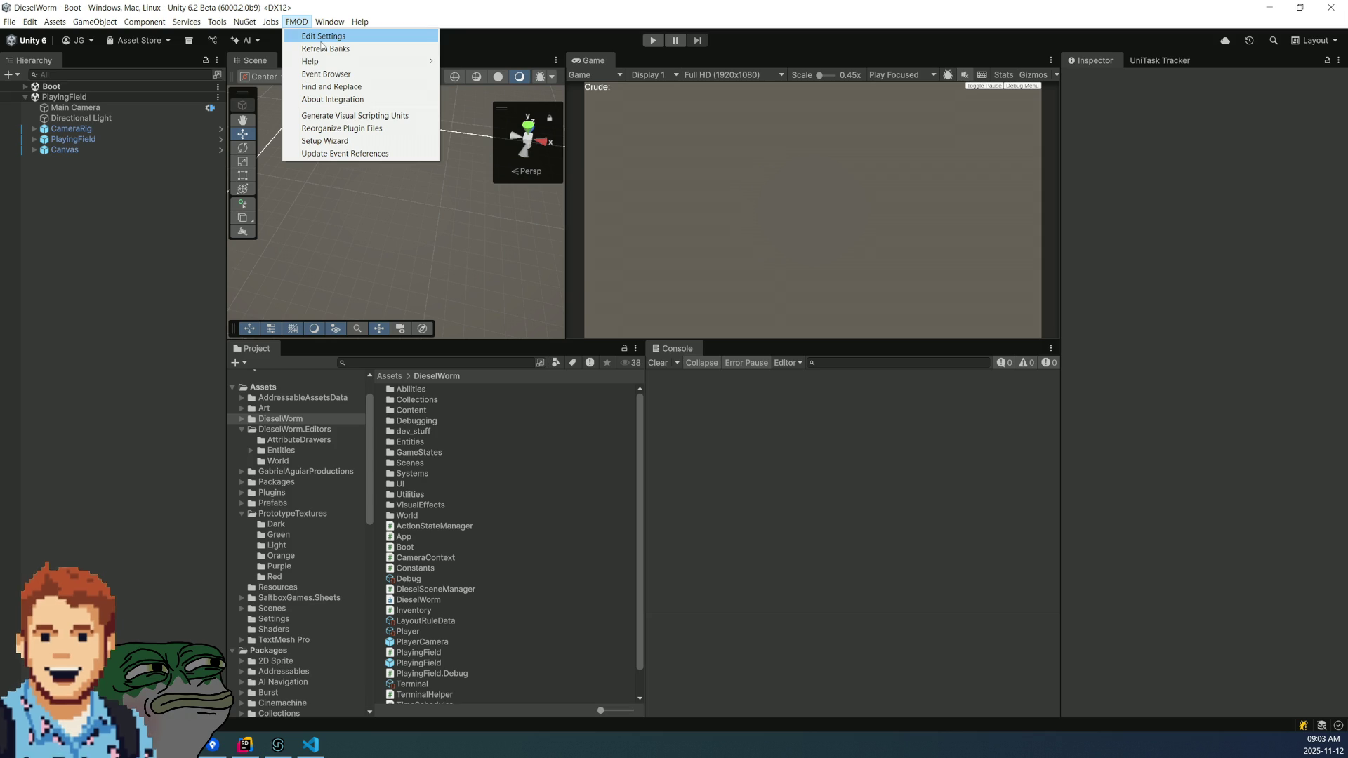
pyautogui.click(330, 73)
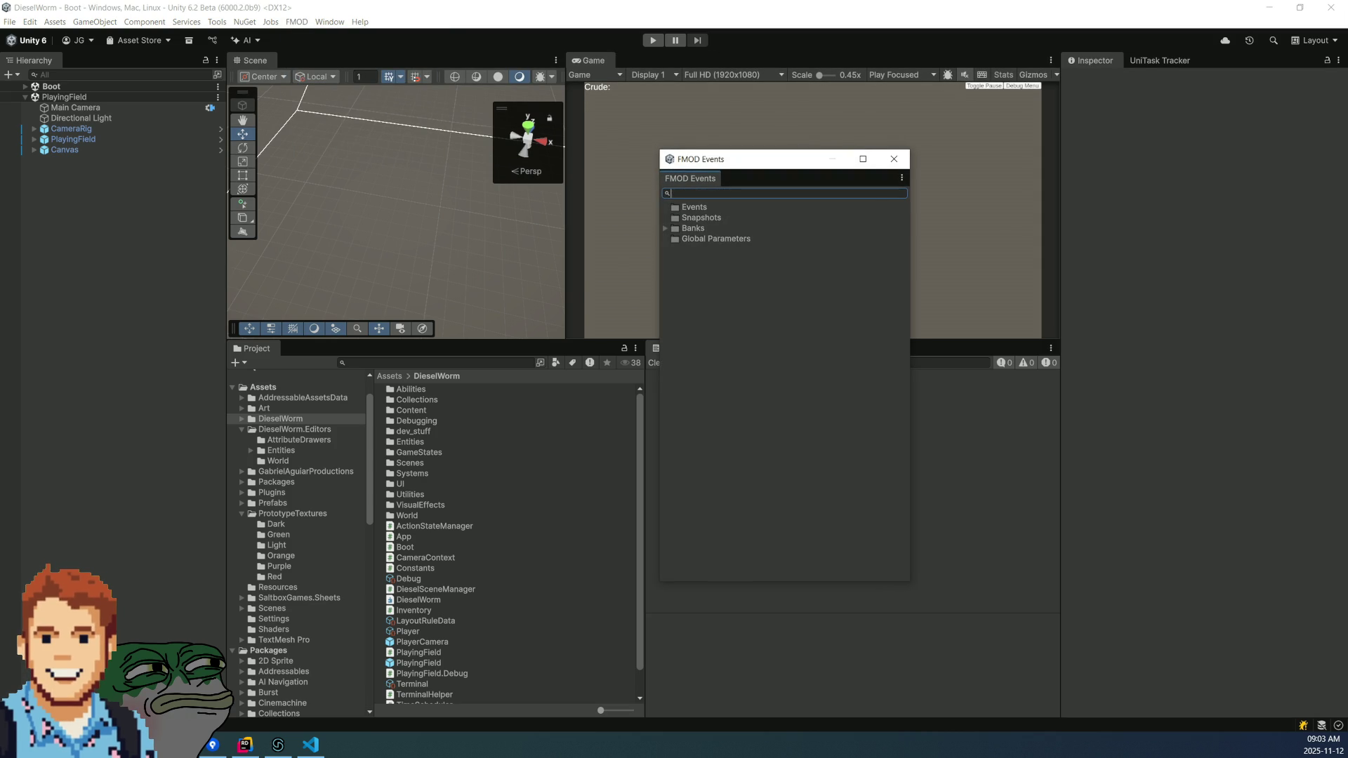
pyautogui.click(278, 745)
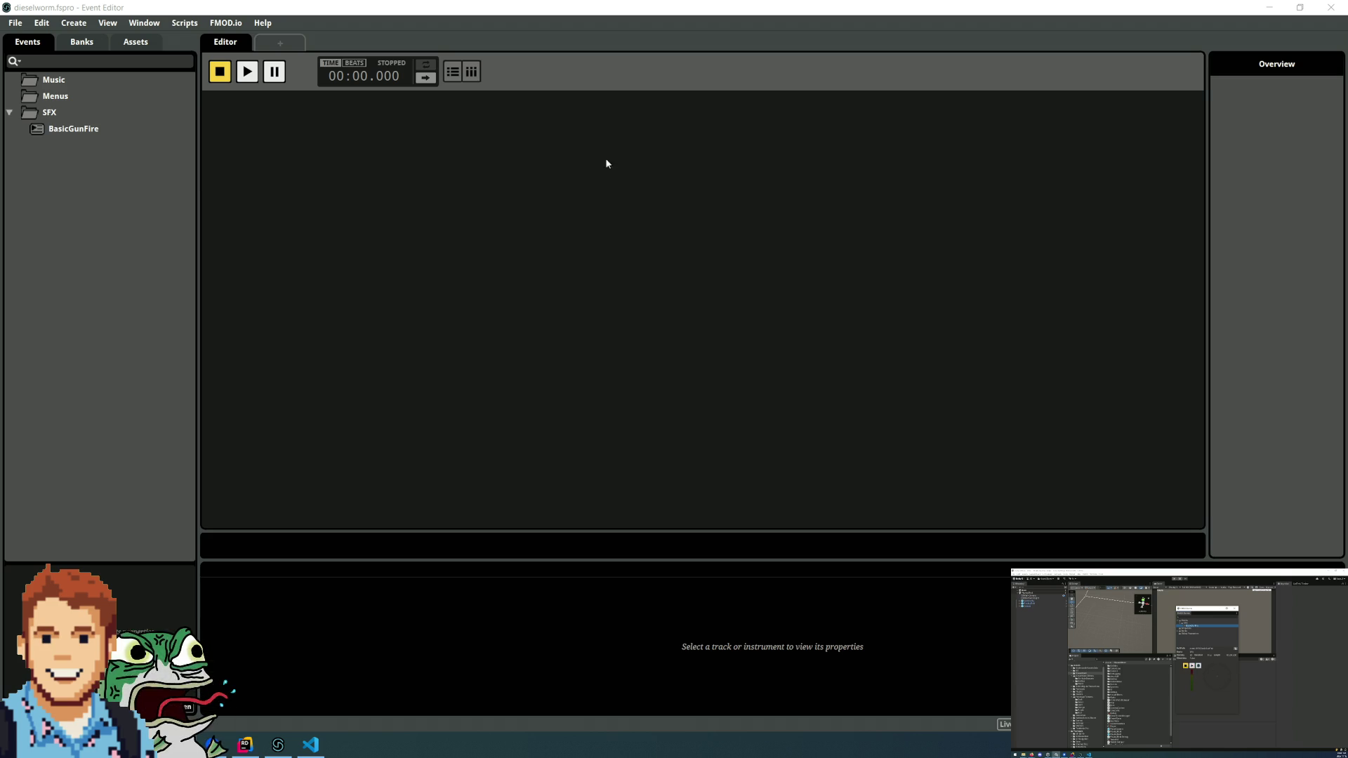
# - Set the SFX/BasicGunFire multi instrument's playlist to Random order
pyautogui.click(116, 112)
pyautogui.click(105, 130)
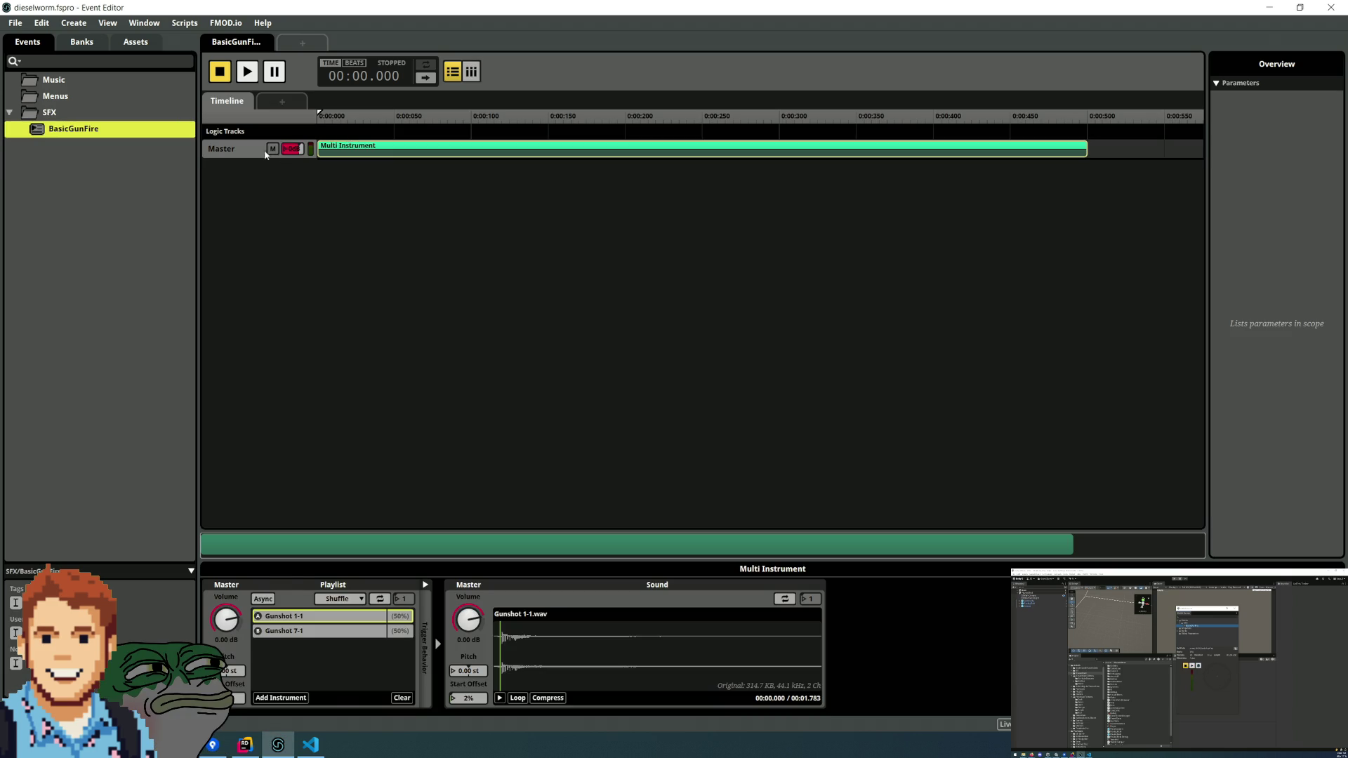
pyautogui.click(247, 151)
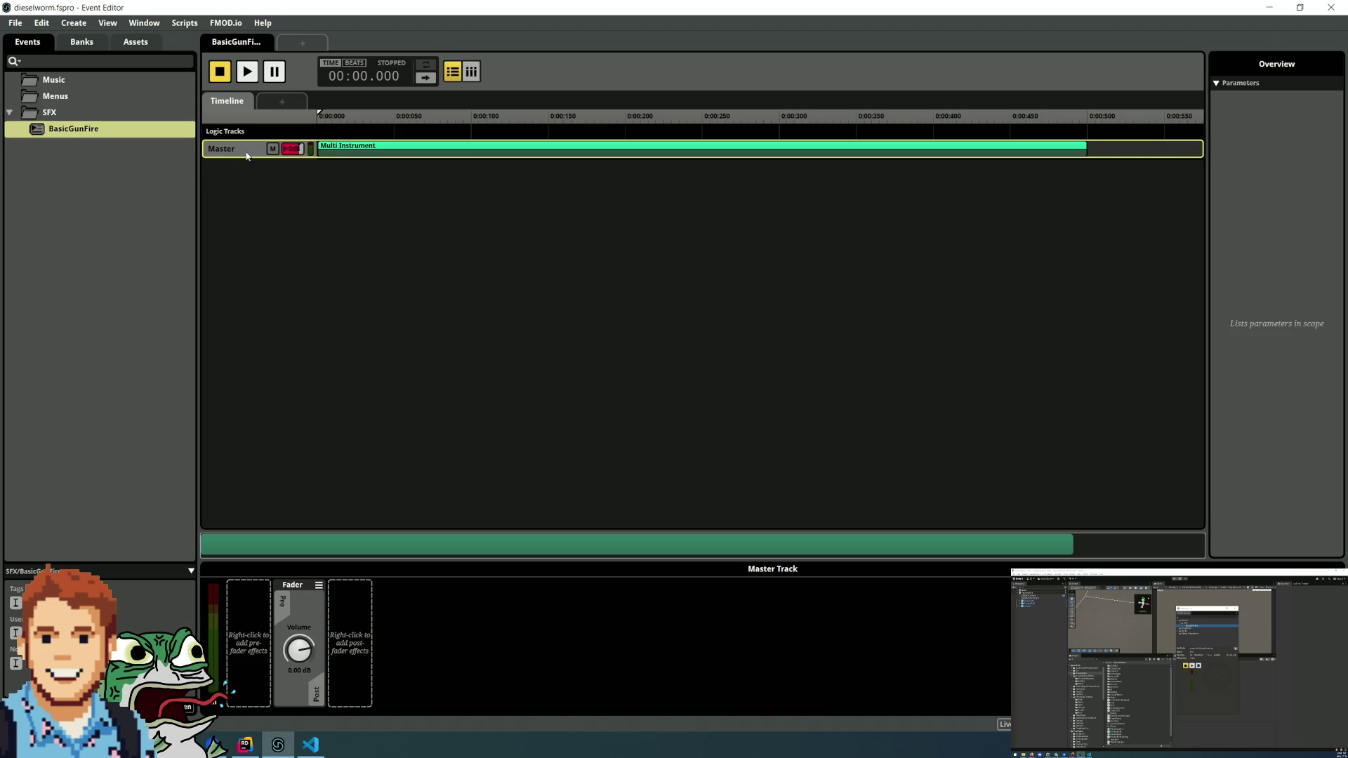
pyautogui.click(351, 149)
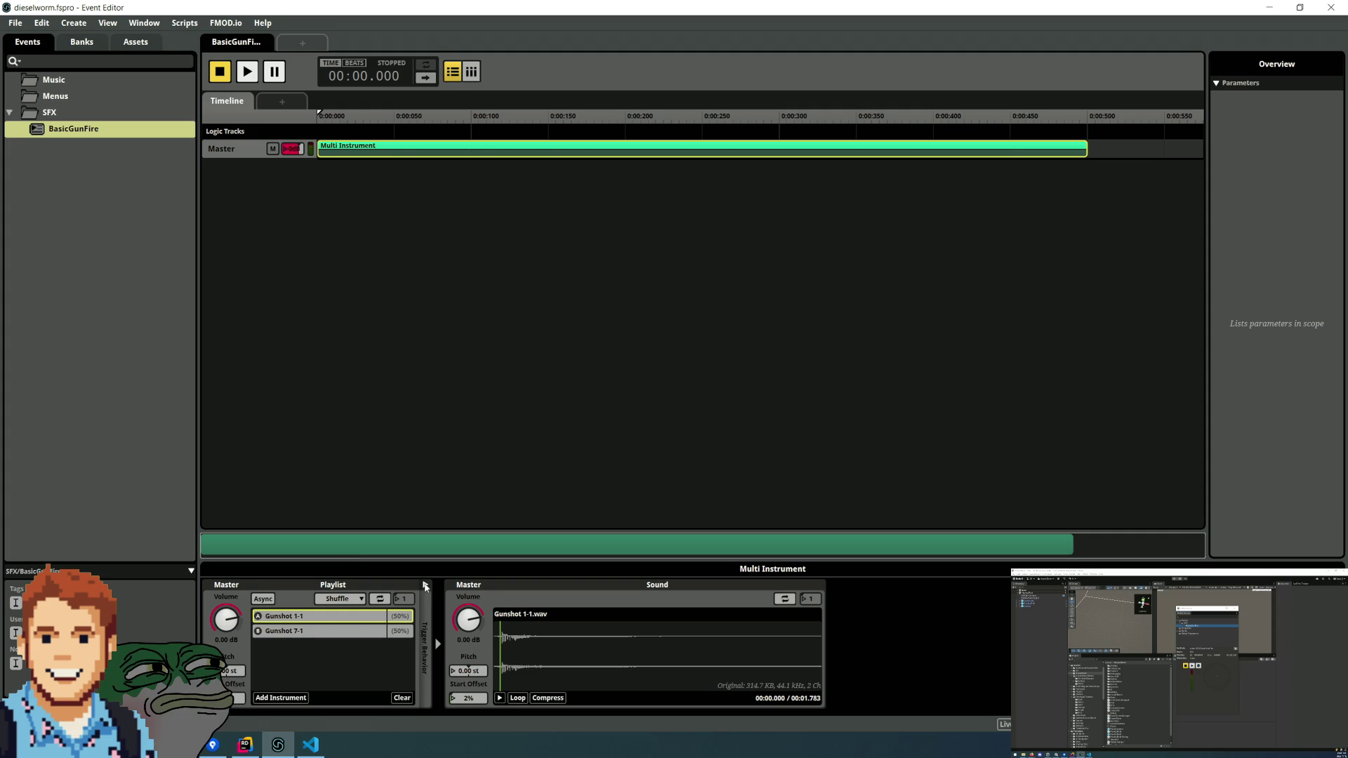
pyautogui.click(332, 599)
pyautogui.click(340, 625)
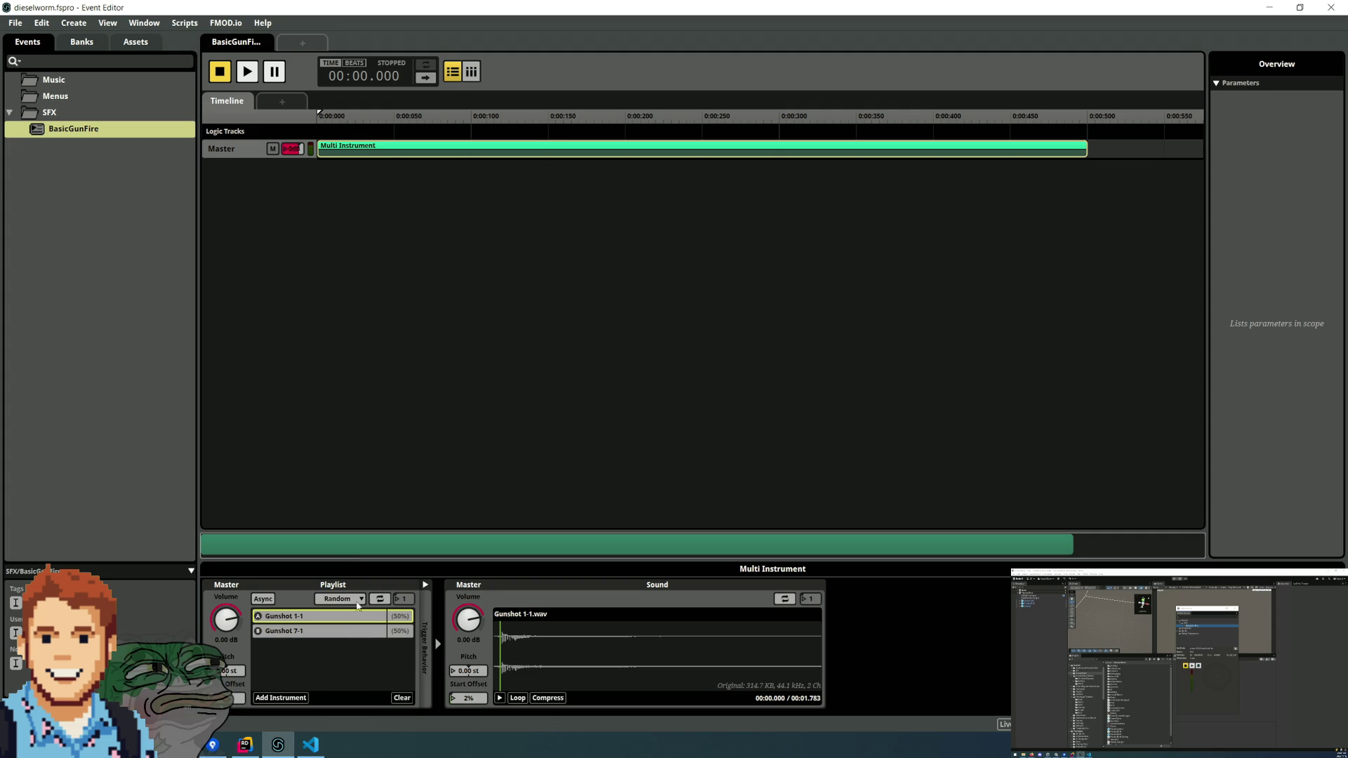
# - Save the project with Ctrl+S and rebuild the banks
pyautogui.hotkey('ctrl', 's')
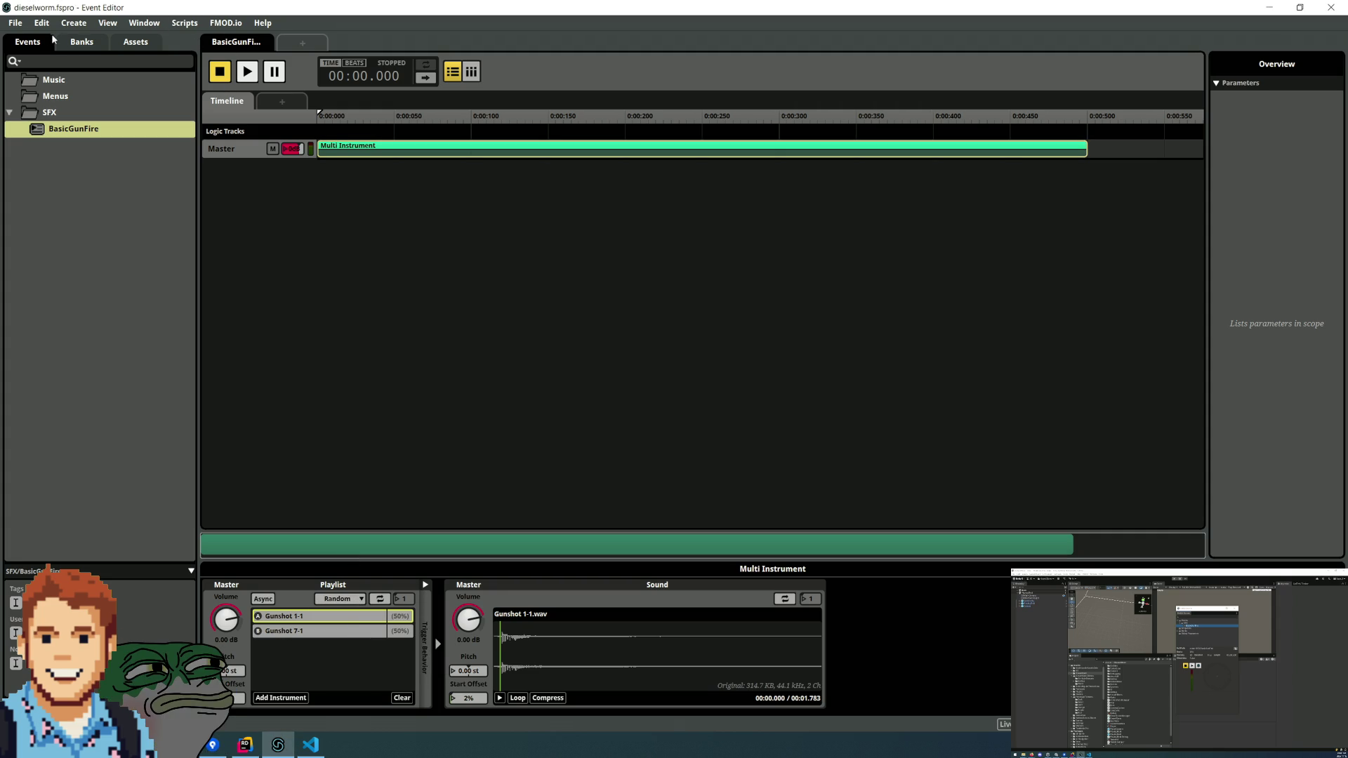
pyautogui.click(14, 23)
pyautogui.click(54, 176)
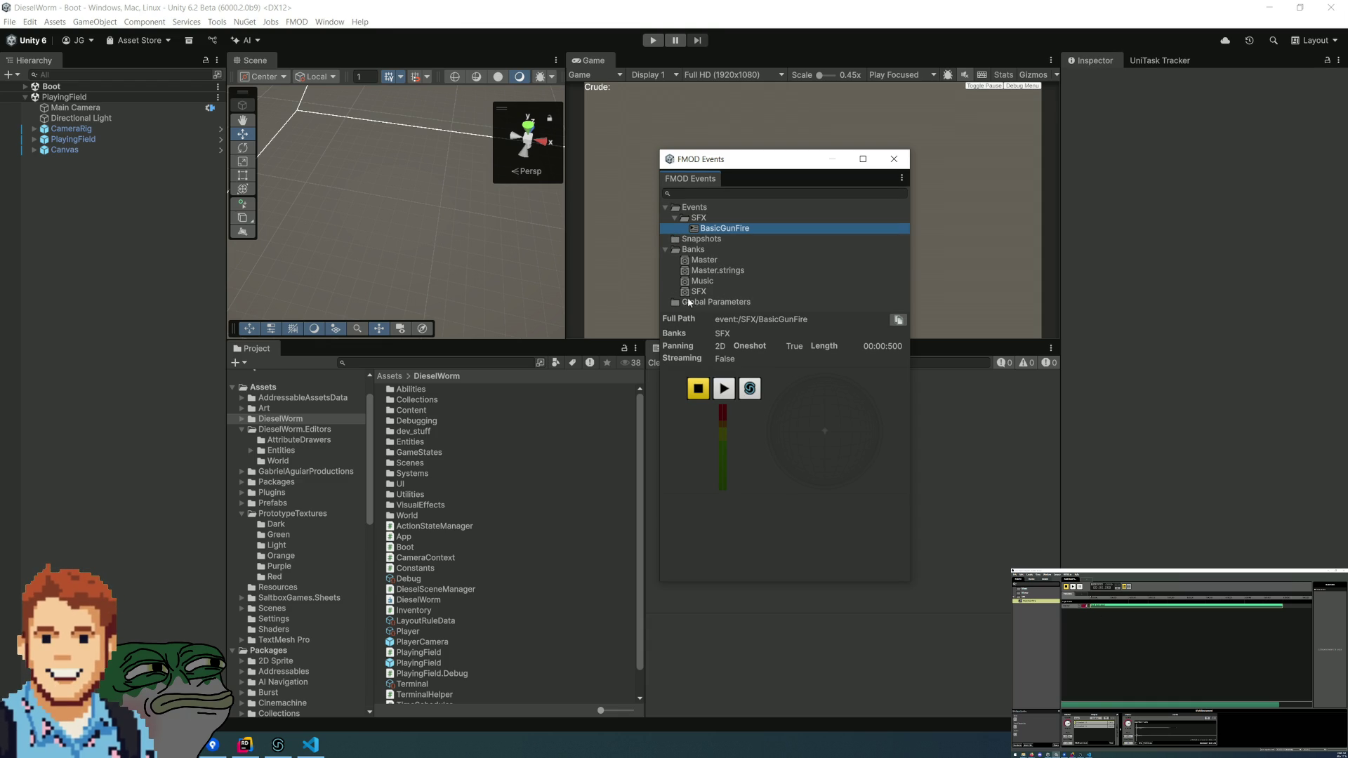
# - Expand Events > SFX and view the BasicGunFire event details
pyautogui.click(675, 218)
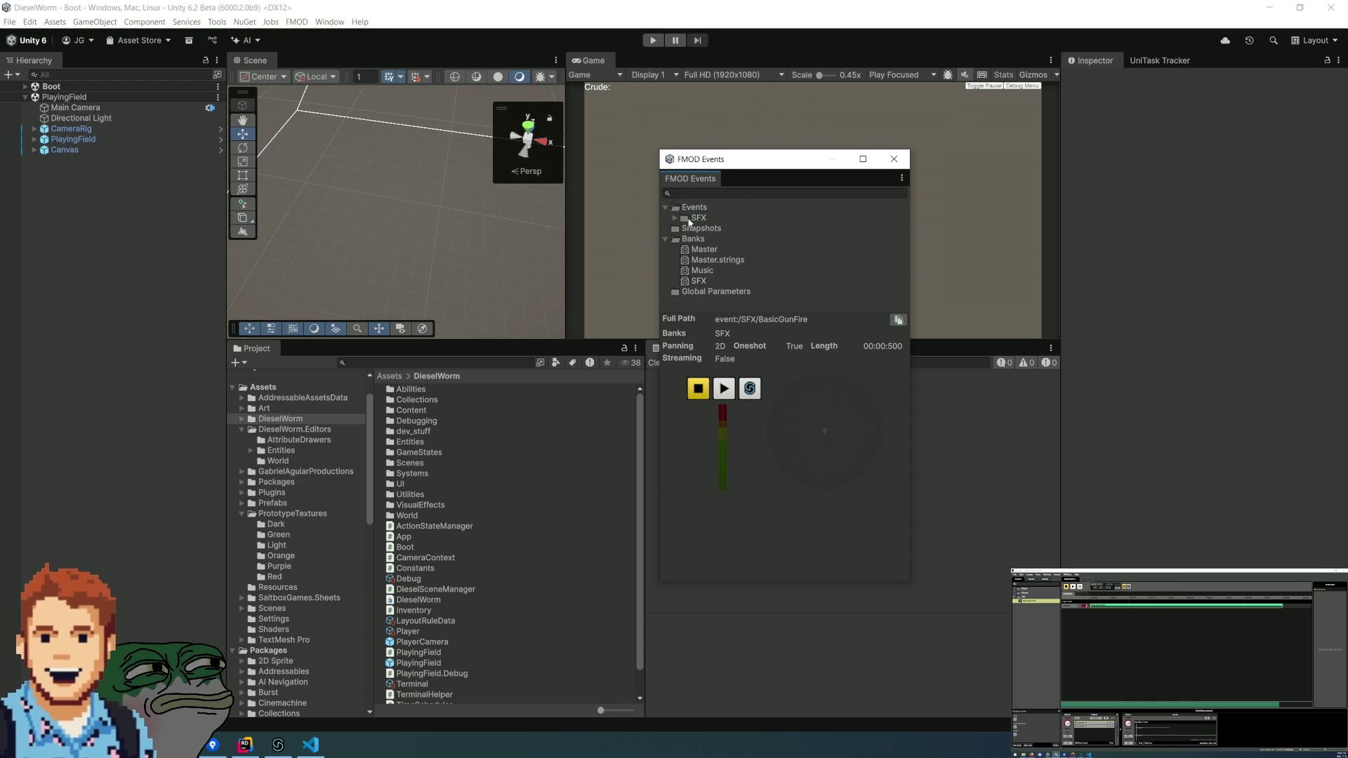
pyautogui.click(701, 282)
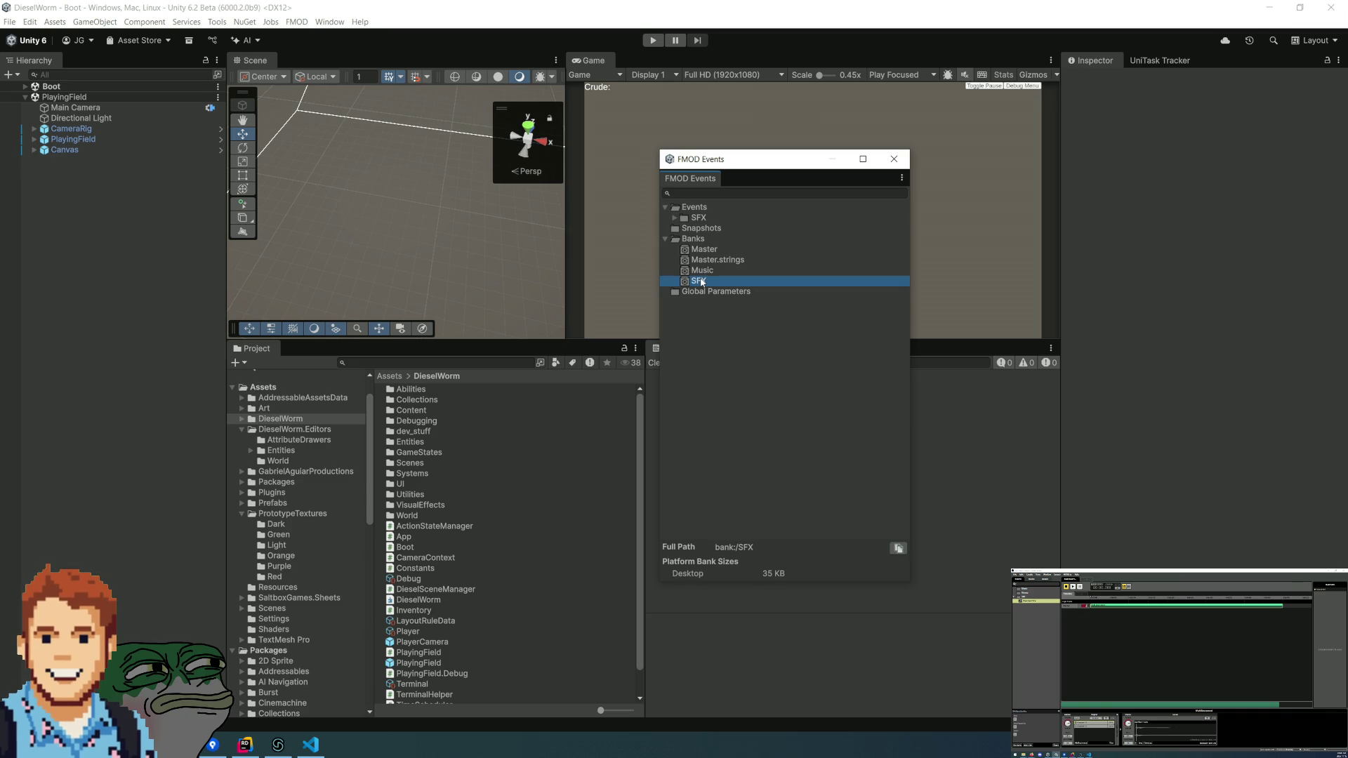
pyautogui.doubleClick(707, 220)
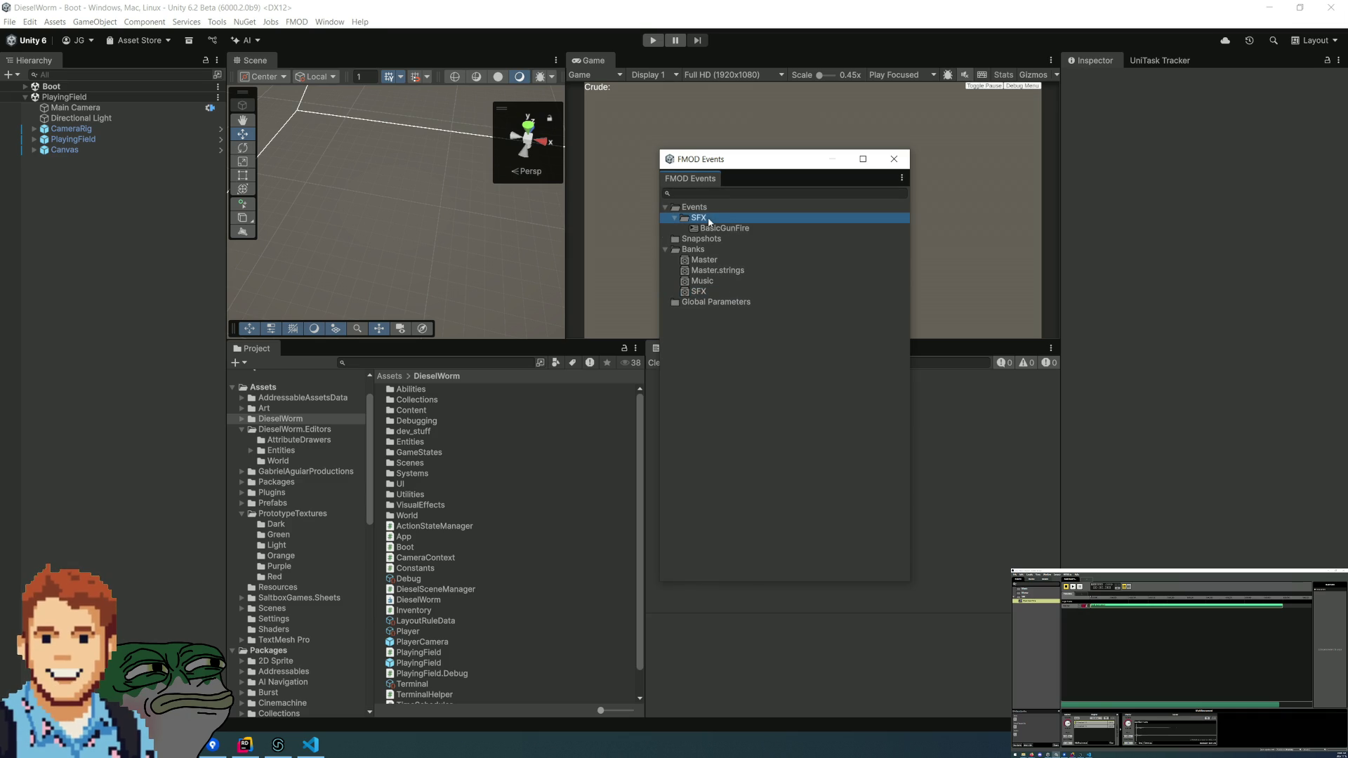
pyautogui.click(708, 229)
# - Review the SFX, Music, Master.strings and Master bank details, then return to BasicGunFire
pyautogui.click(702, 281)
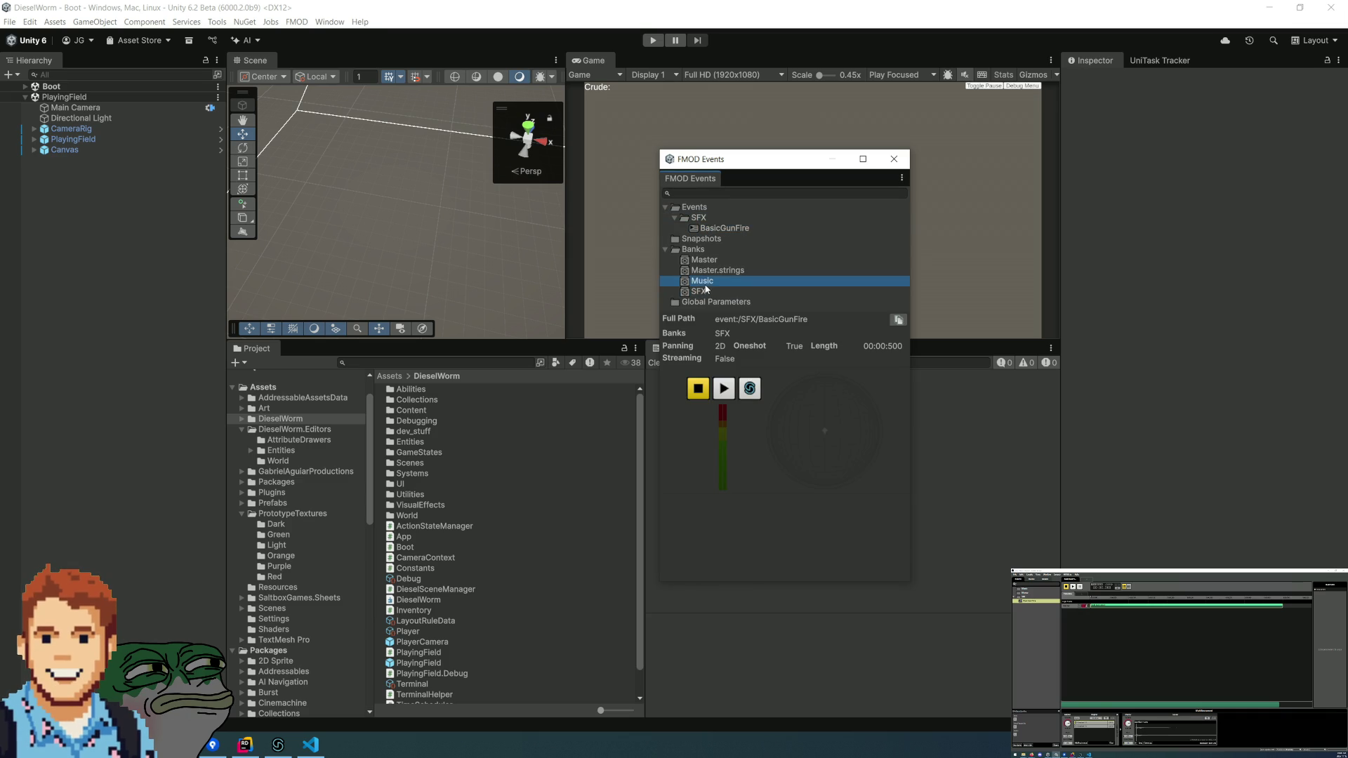
pyautogui.click(703, 292)
pyautogui.click(704, 283)
pyautogui.click(703, 272)
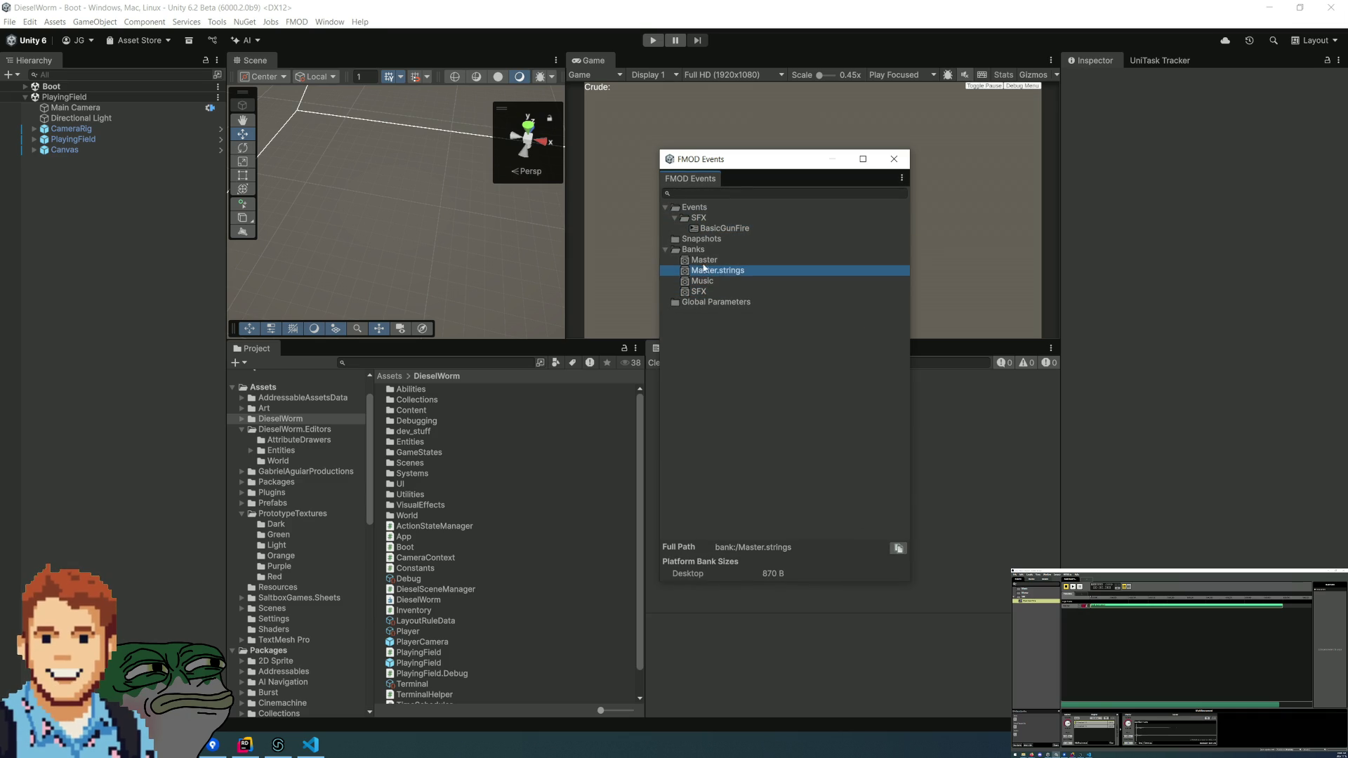
pyautogui.click(703, 260)
pyautogui.click(706, 230)
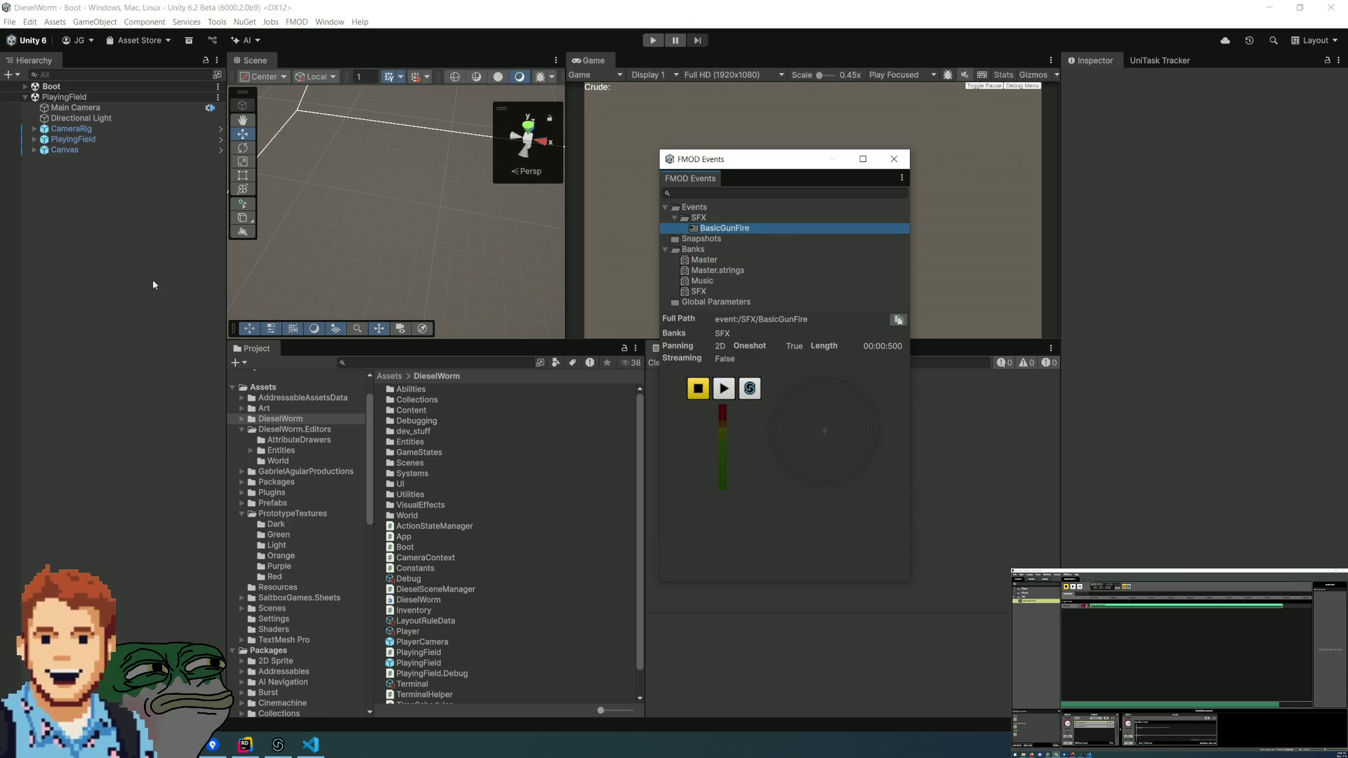
# - Unload the PlayingField scene from the Hierarchy and switch to the Rider code editor
pyautogui.rightClick(72, 98)
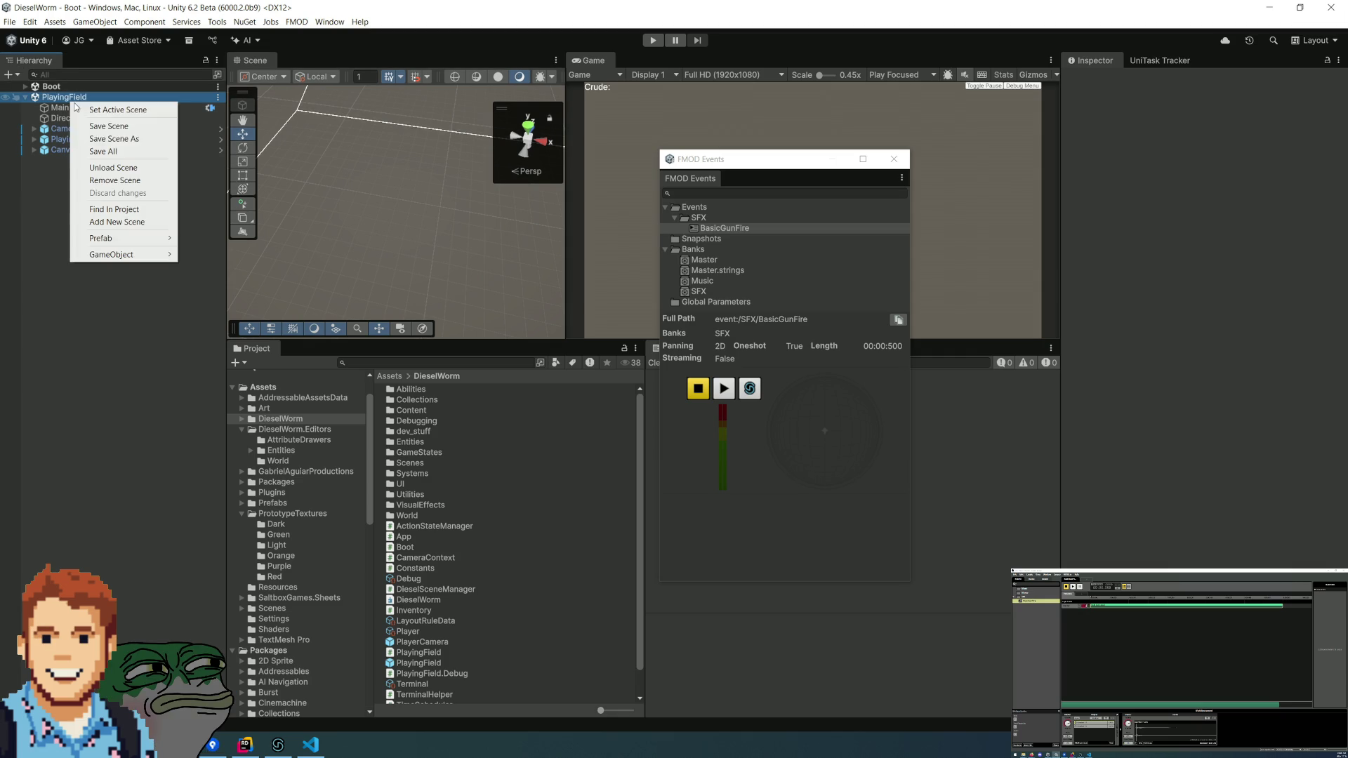
pyautogui.click(105, 168)
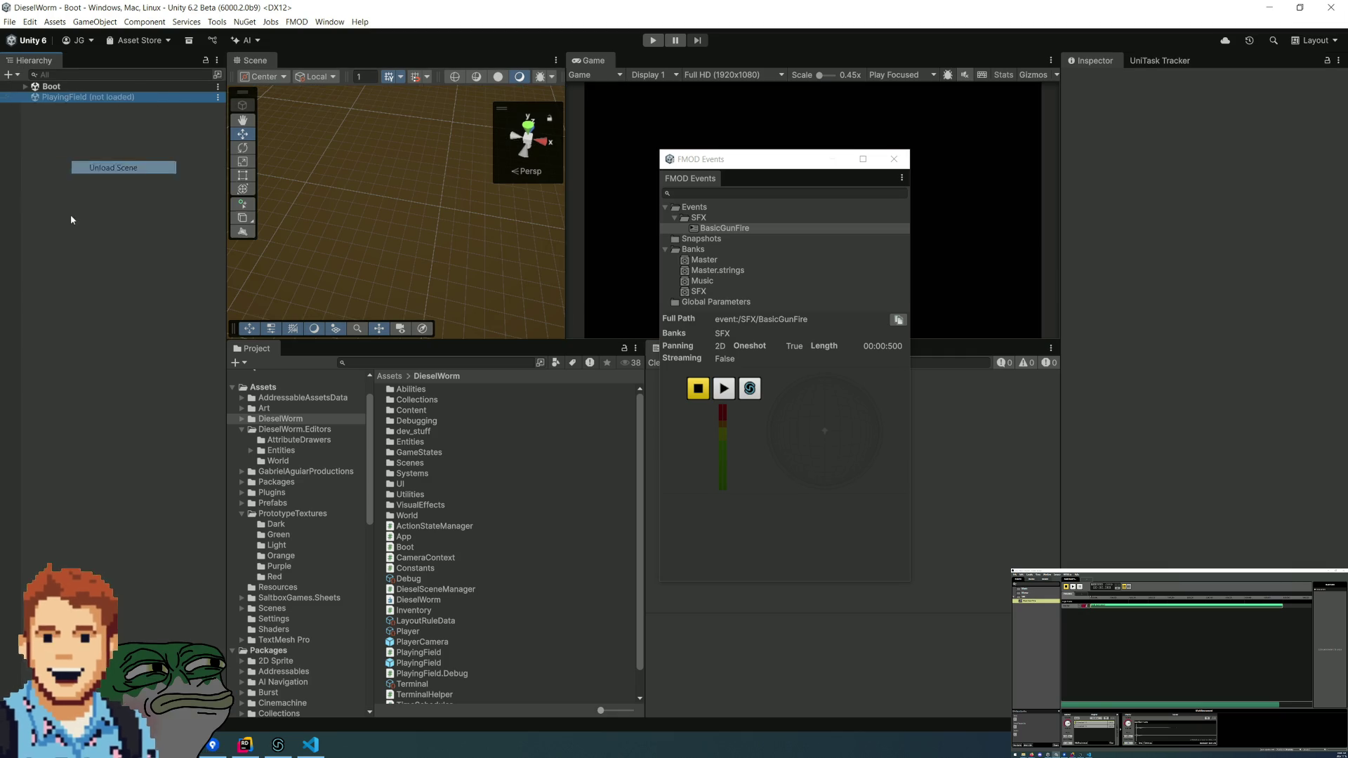
pyautogui.click(245, 744)
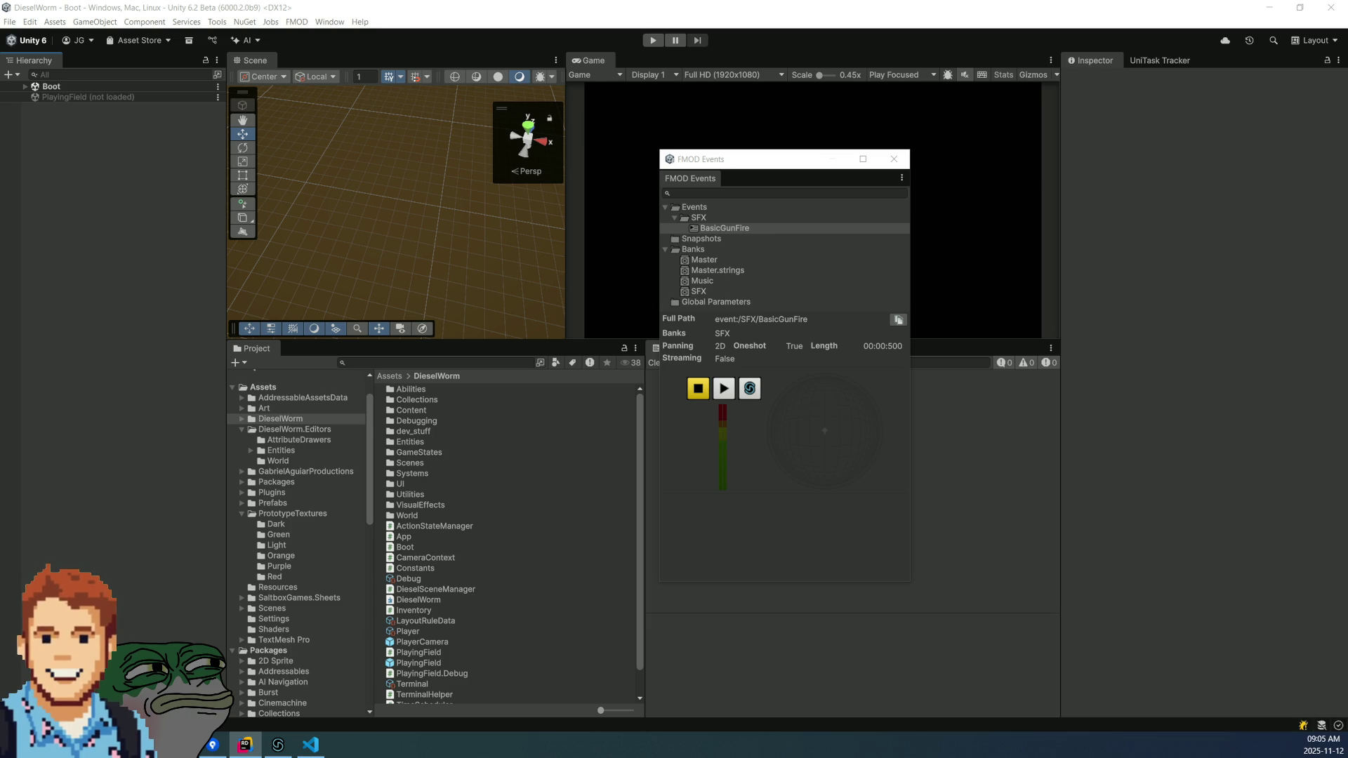
pyautogui.hotkey('alt', 'Tab')
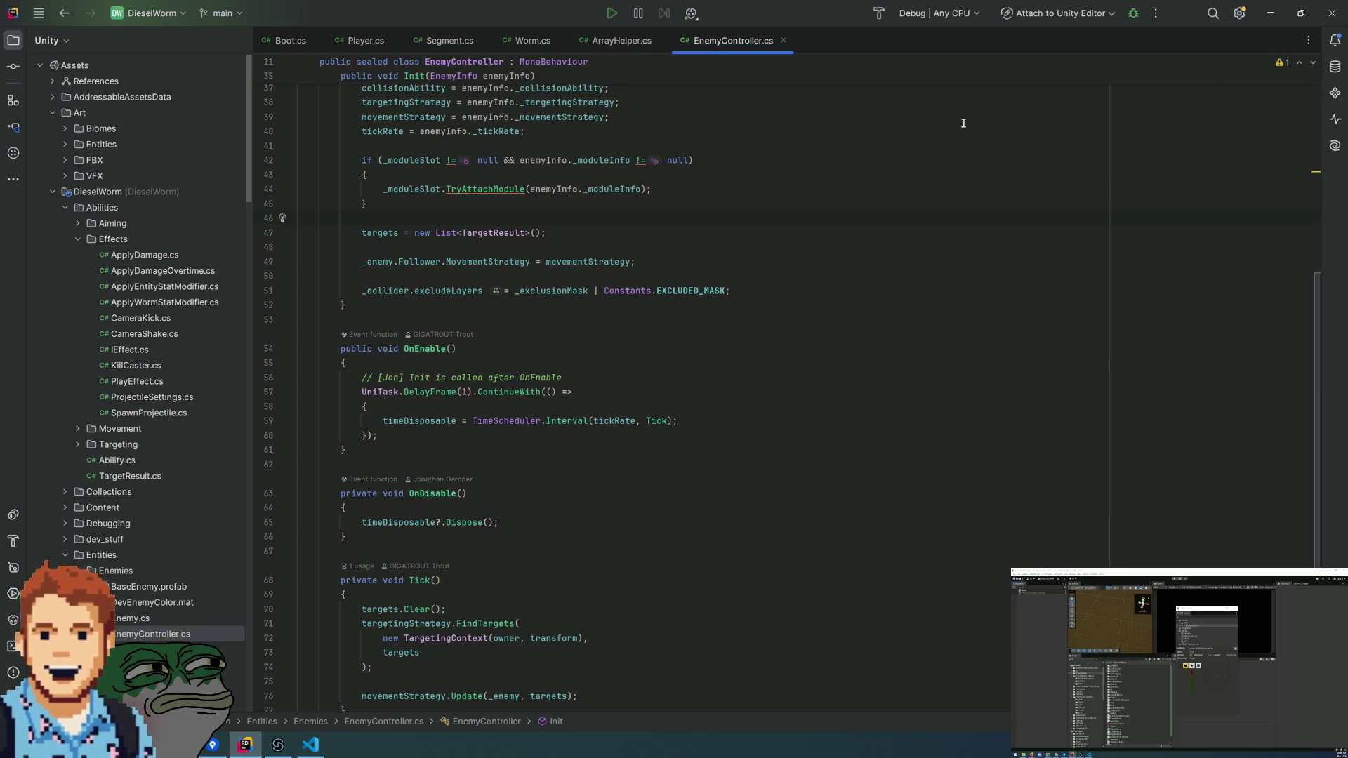
# - Comment out the DieselSceneManager.ChangeScene(_mainMenu.name) call in Boot.cs and add blank lines above it
pyautogui.scroll(3, 796, 308)
pyautogui.scroll(5, 804, 274)
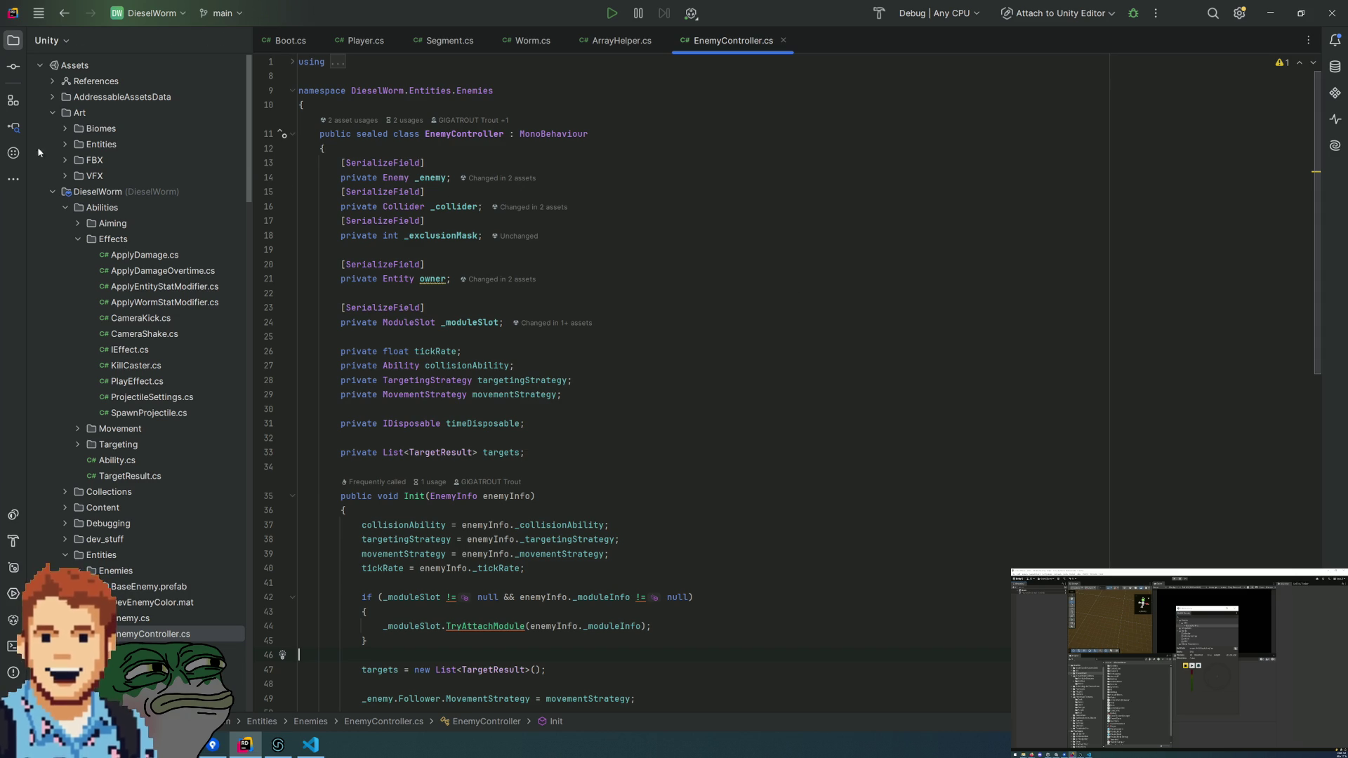
pyautogui.click(78, 239)
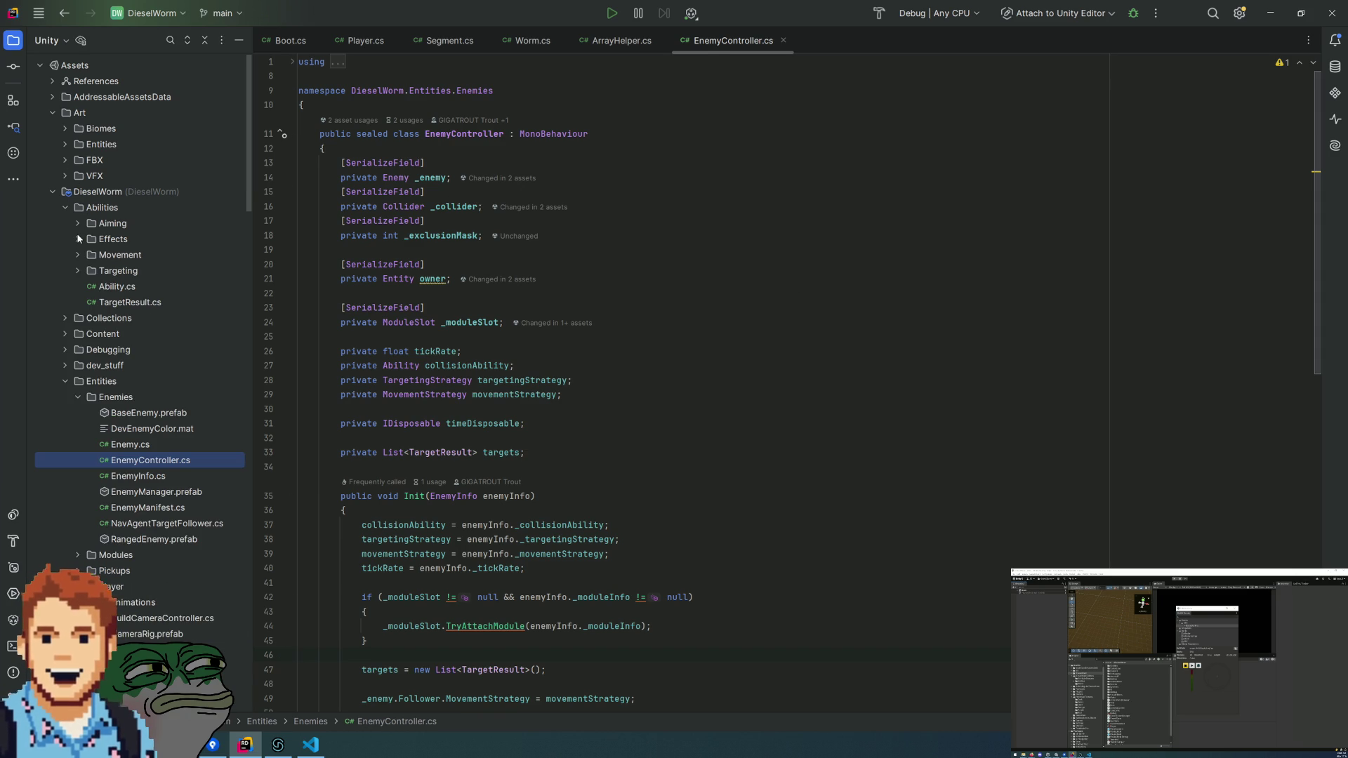
pyautogui.click(284, 40)
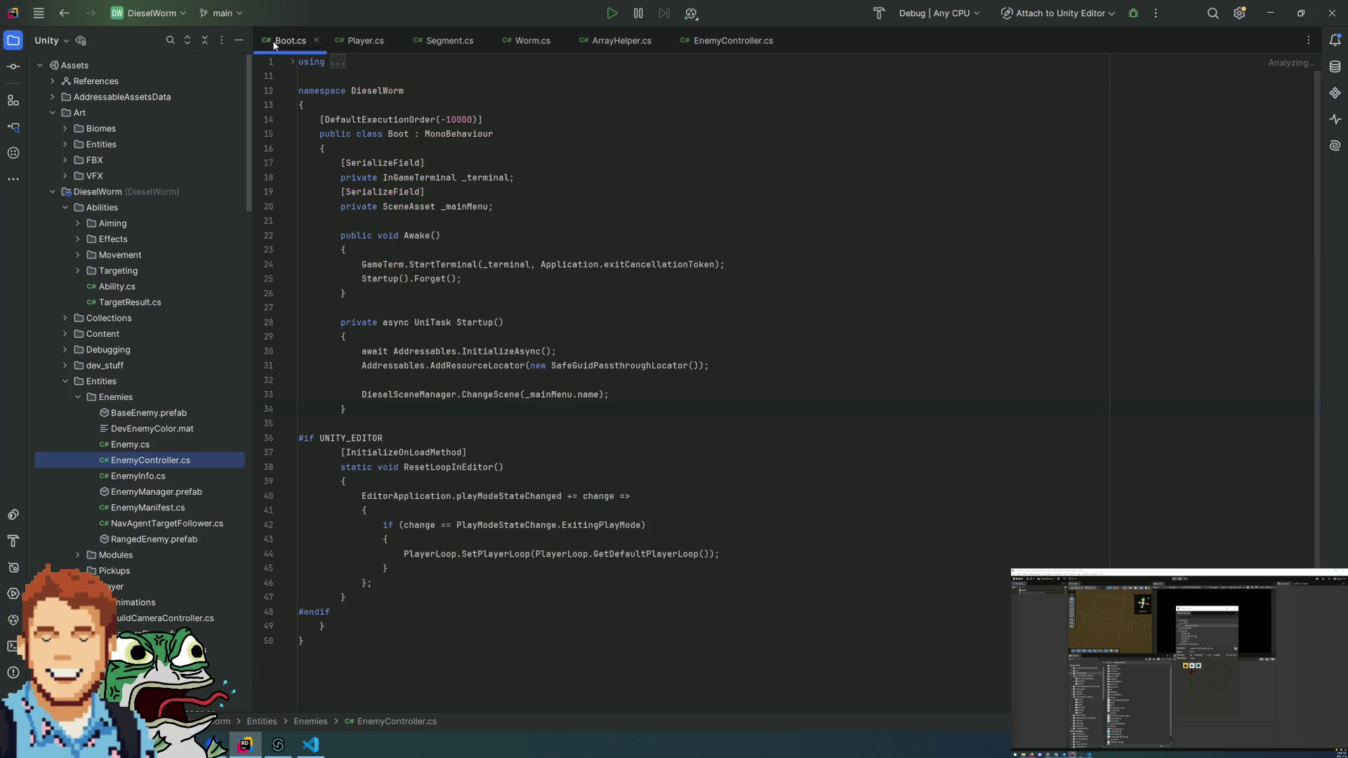
pyautogui.click(358, 385)
pyautogui.hotkey('ctrl', '/')
pyautogui.click(464, 373)
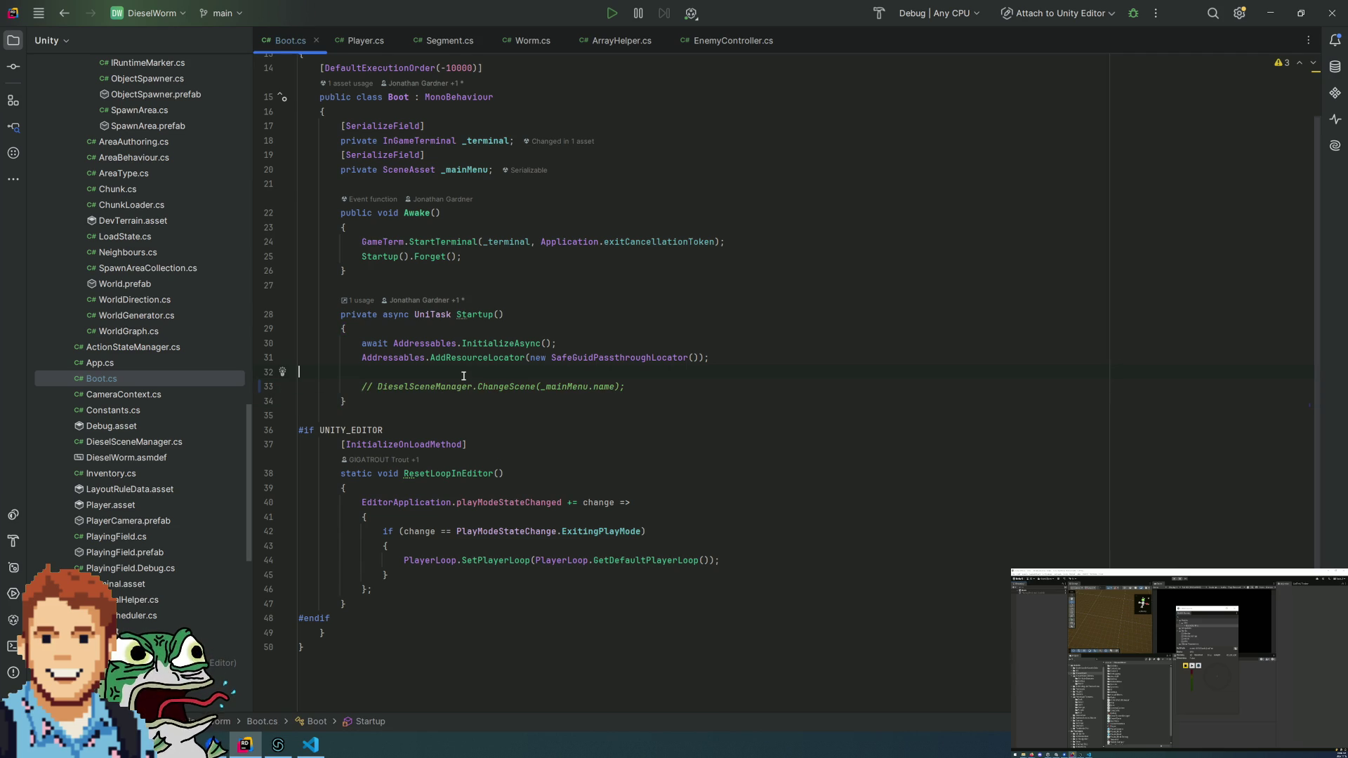
pyautogui.press('Return')
pyautogui.press('Return')
pyautogui.press('Up')
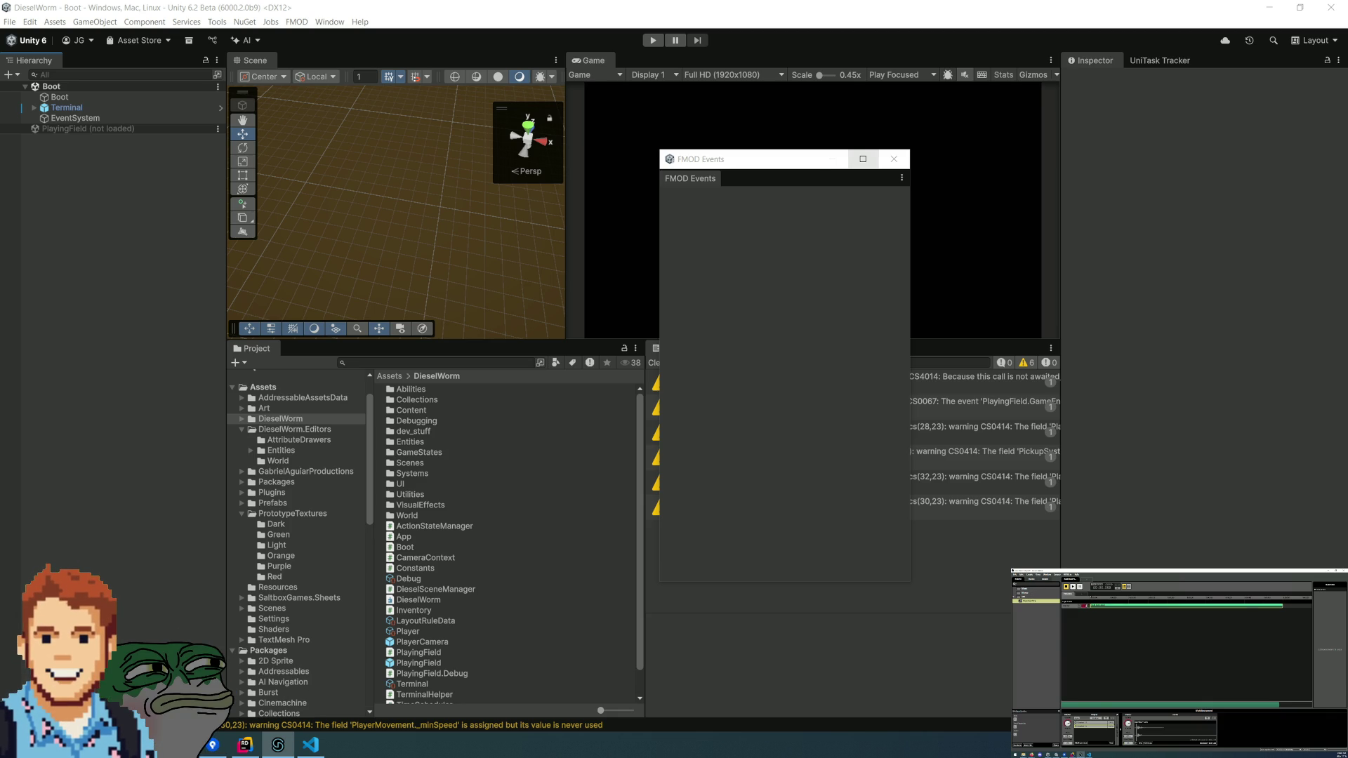
# - Close the FMOD Events window and clear the console warnings
pyautogui.click(892, 167)
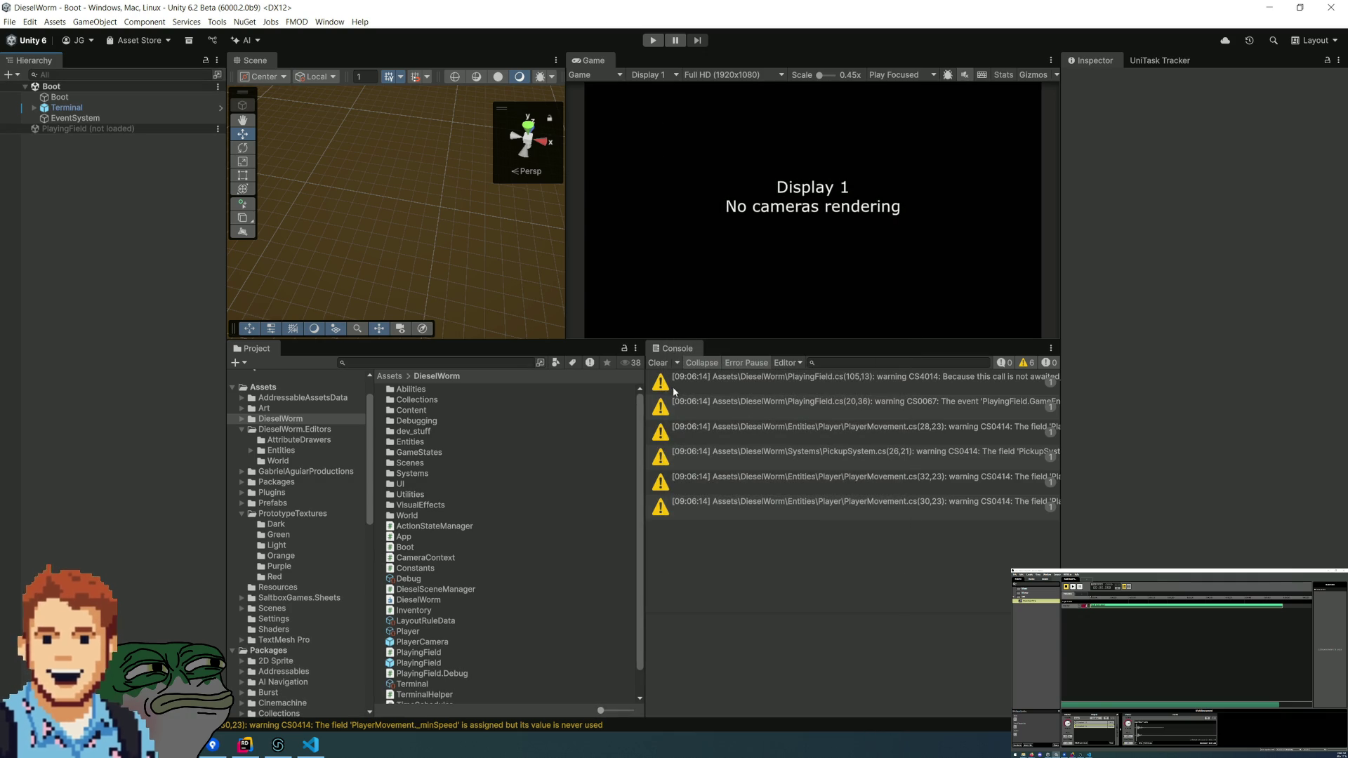
pyautogui.click(666, 363)
pyautogui.rightClick(94, 178)
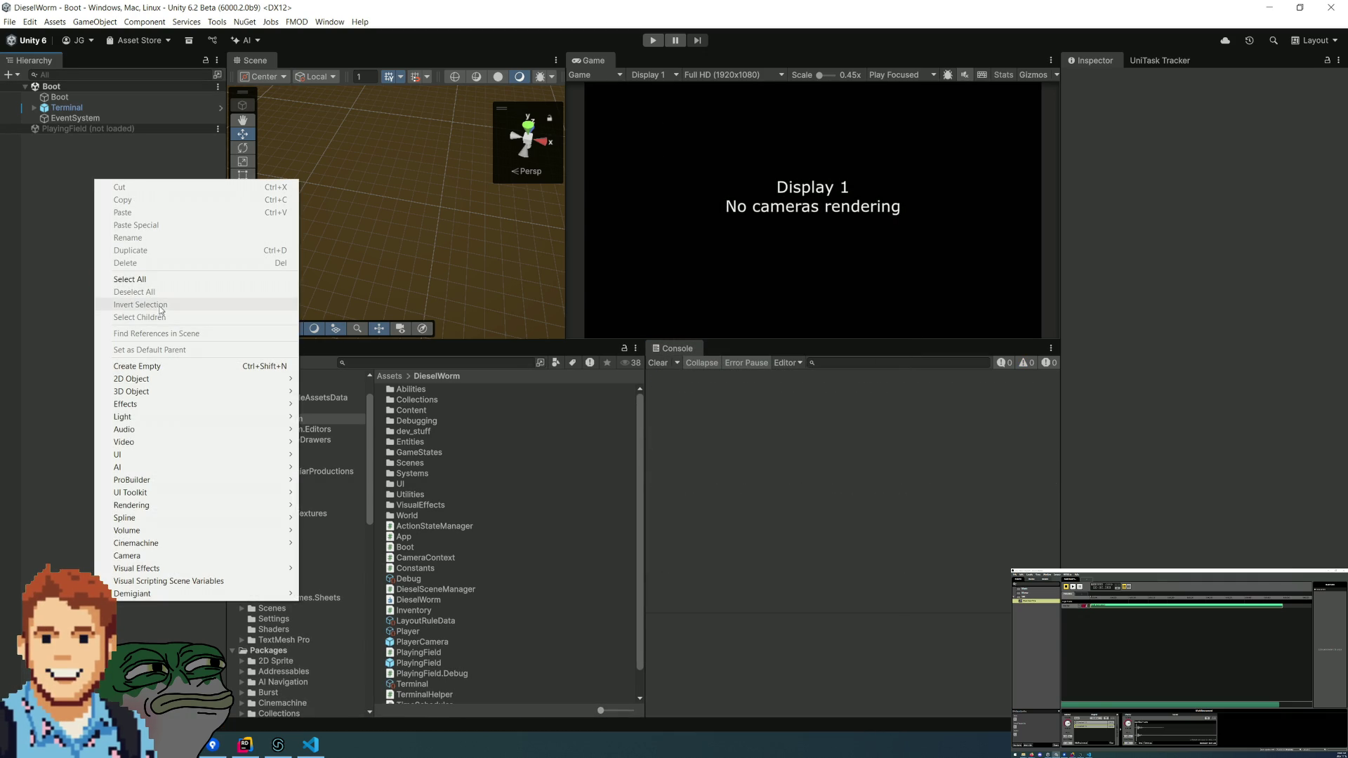
# - Open the FMOD for Unity Integration Manual, then the FMOD Event Reference Updater
pyautogui.click(297, 21)
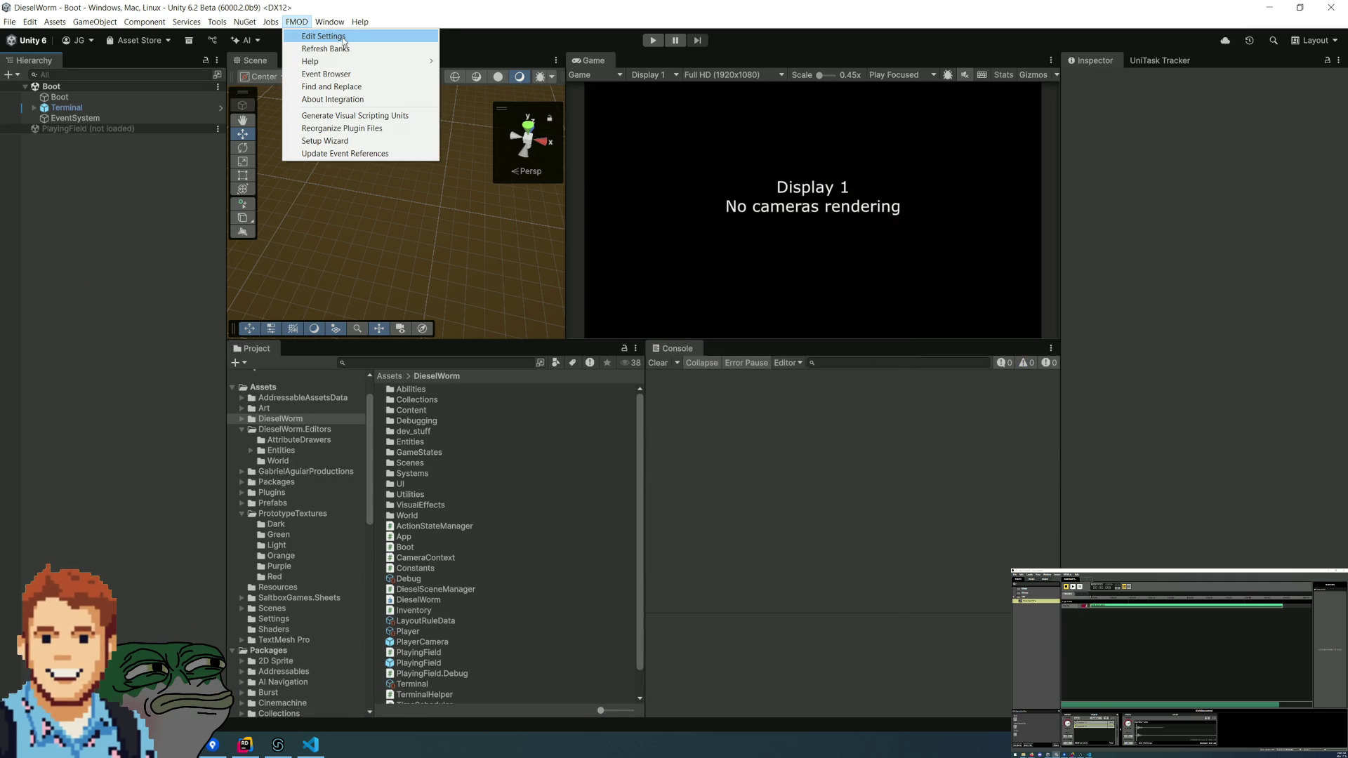
pyautogui.moveTo(337, 67)
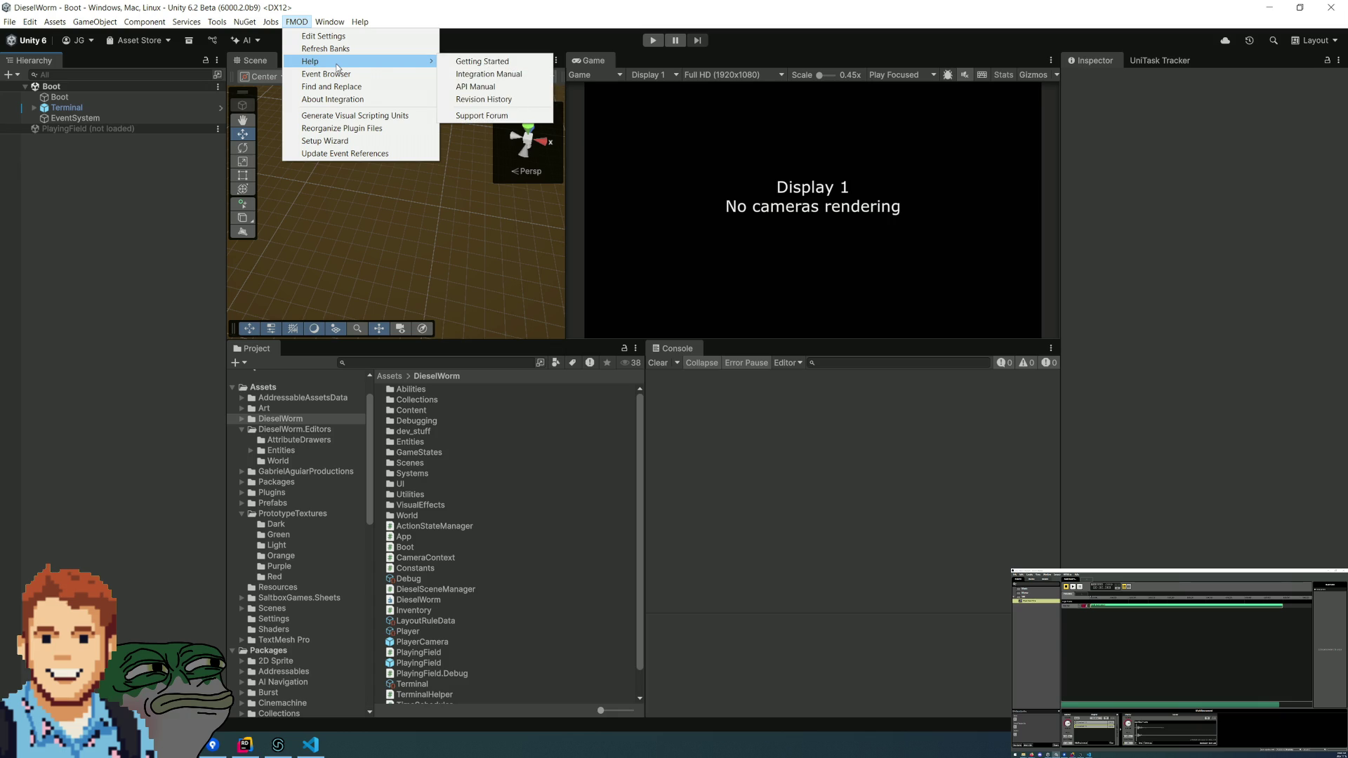
pyautogui.click(491, 73)
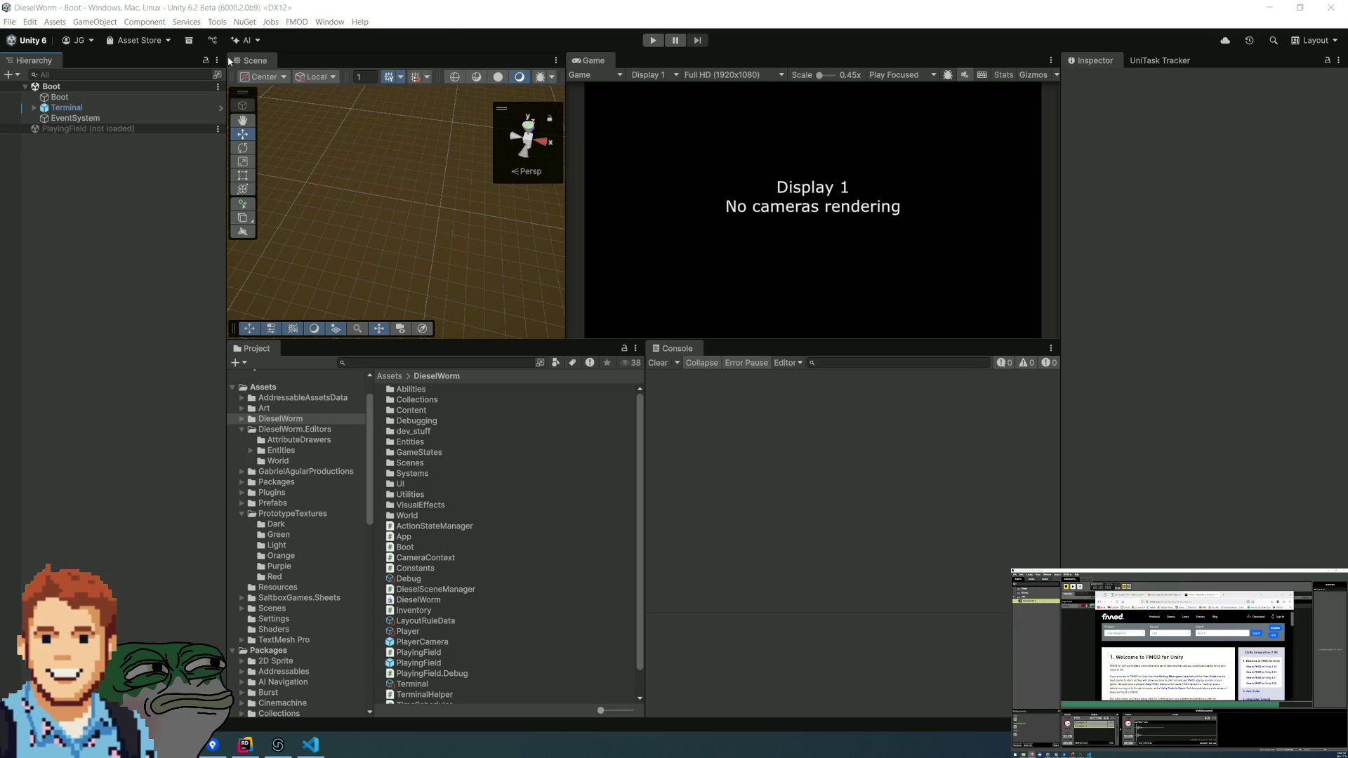
pyautogui.click(296, 22)
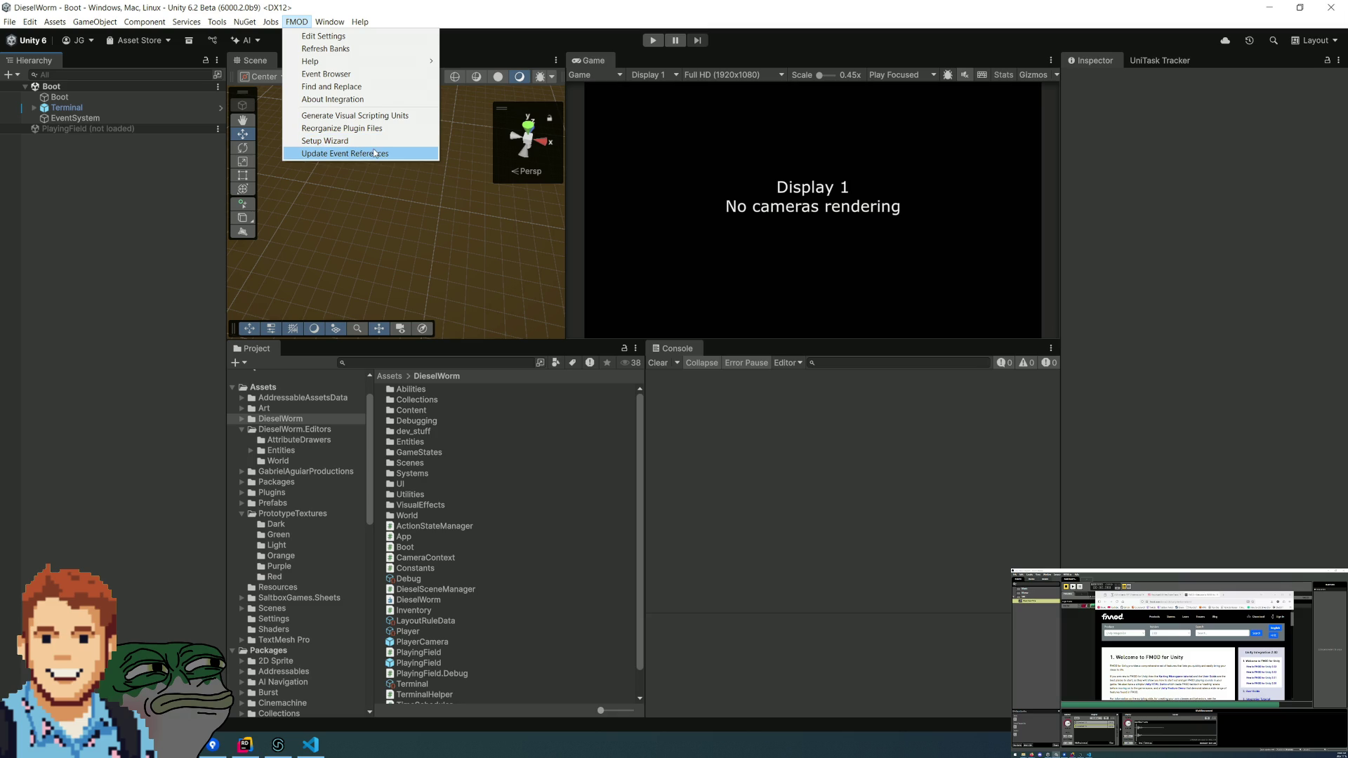
pyautogui.click(377, 155)
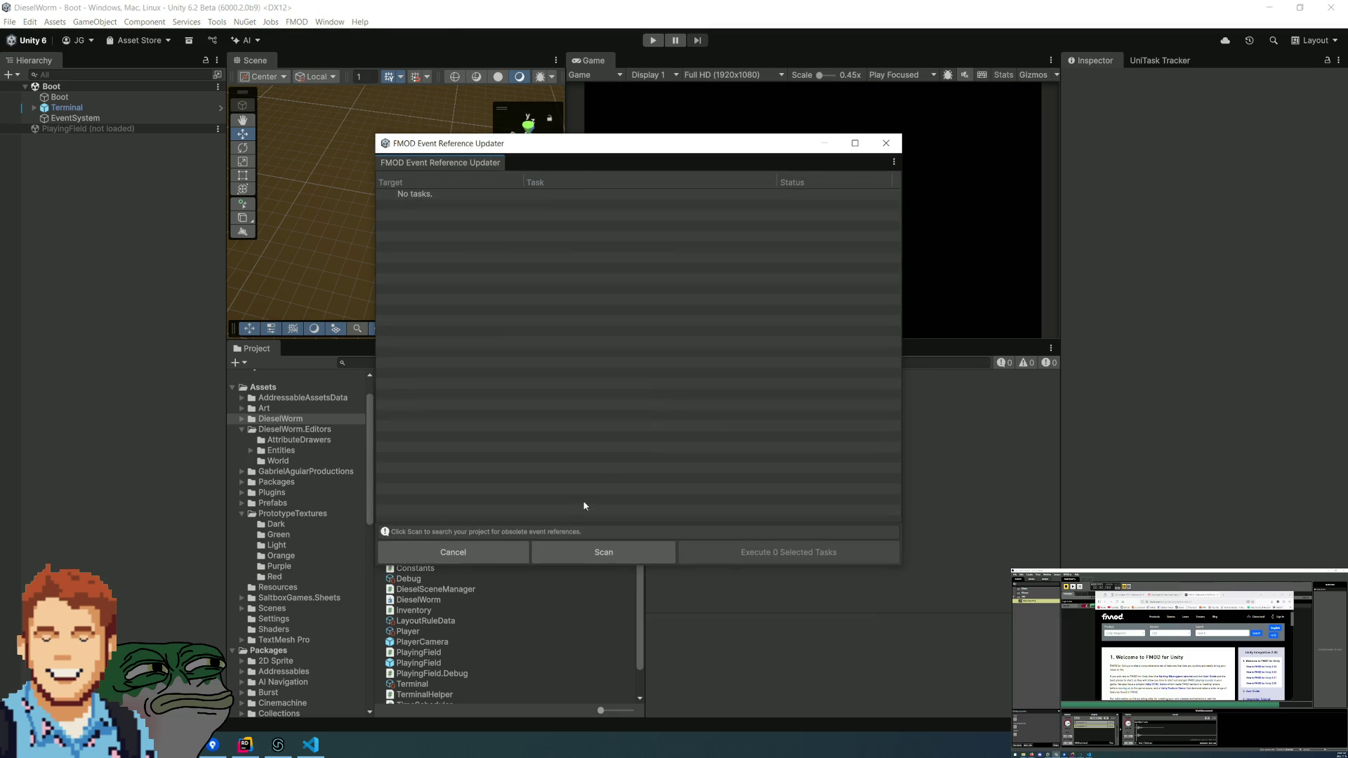
# - Scan for obsolete FMOD event references, find none needed, and close the updater
pyautogui.click(593, 550)
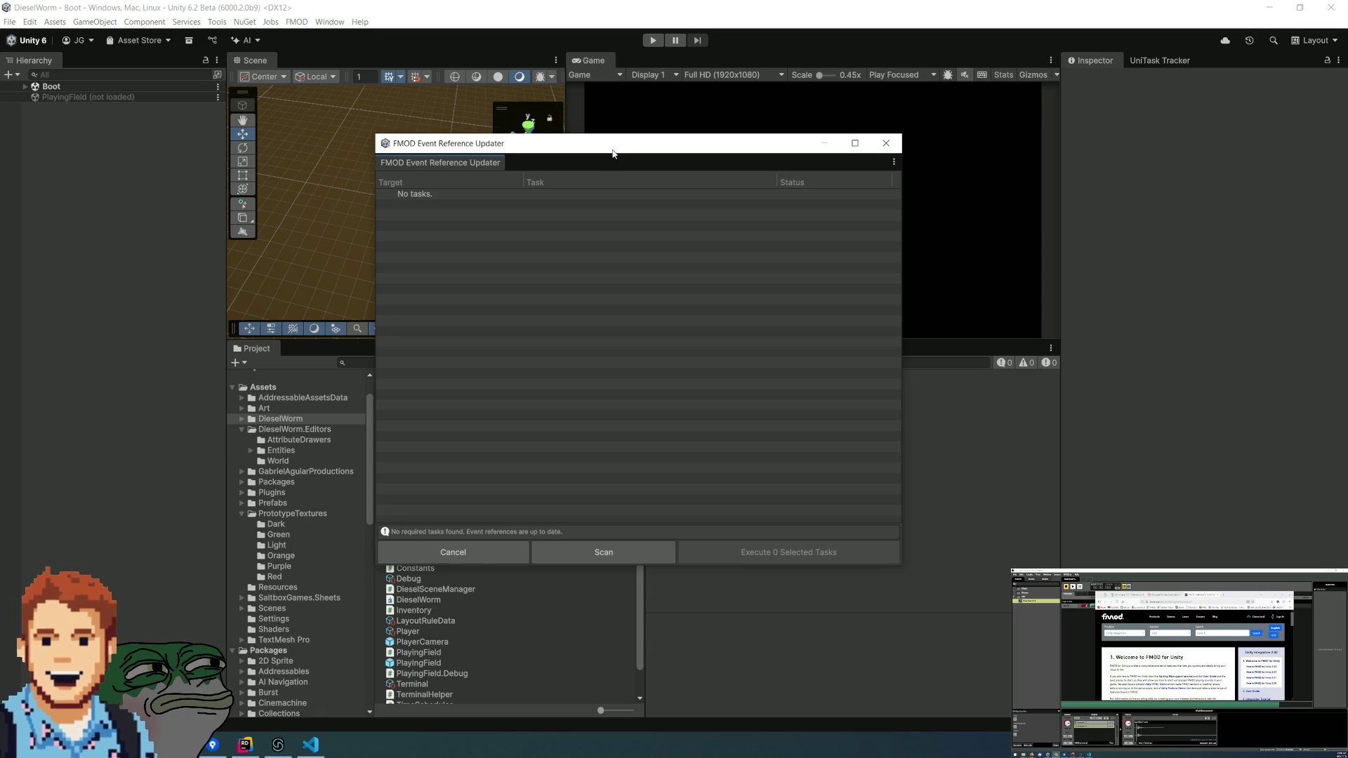
pyautogui.click(886, 144)
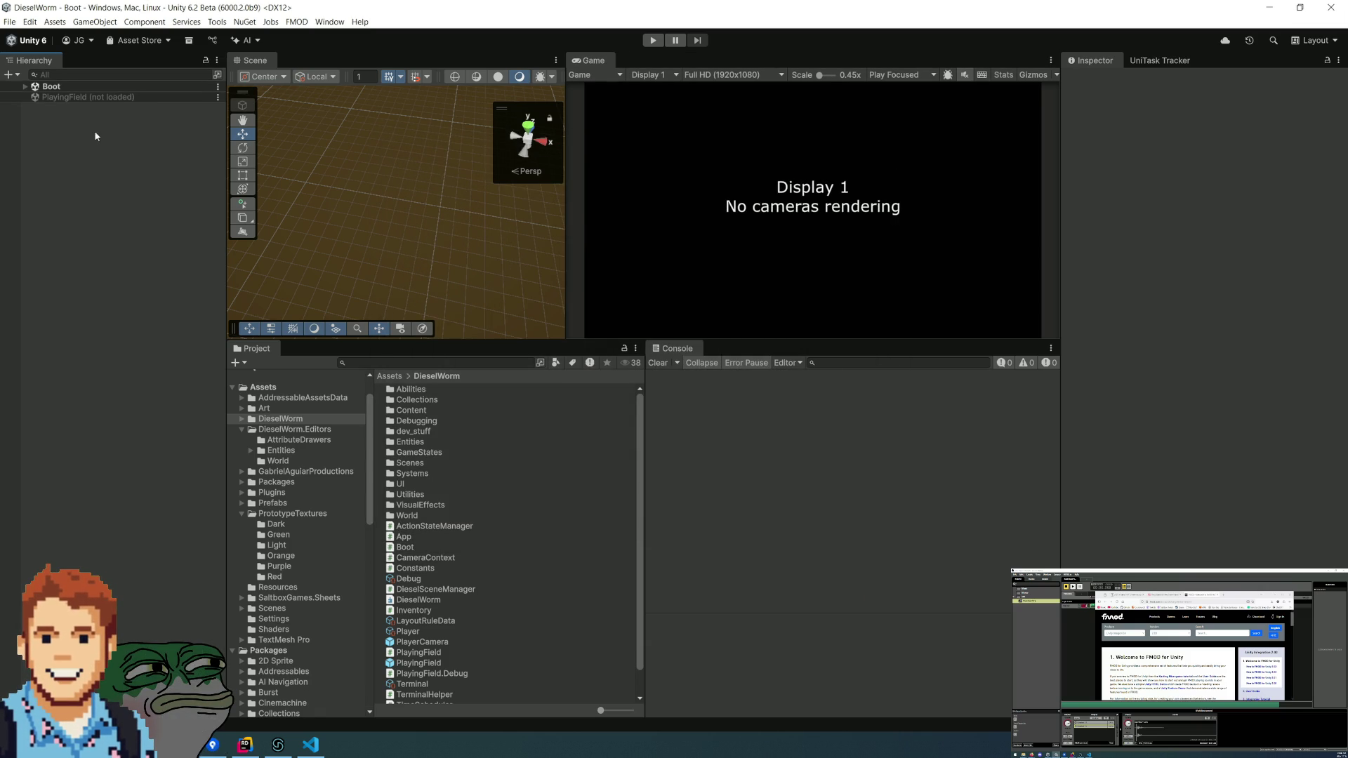
# - Add an Audio Source object to the Boot scene, then delete it
pyautogui.click(25, 86)
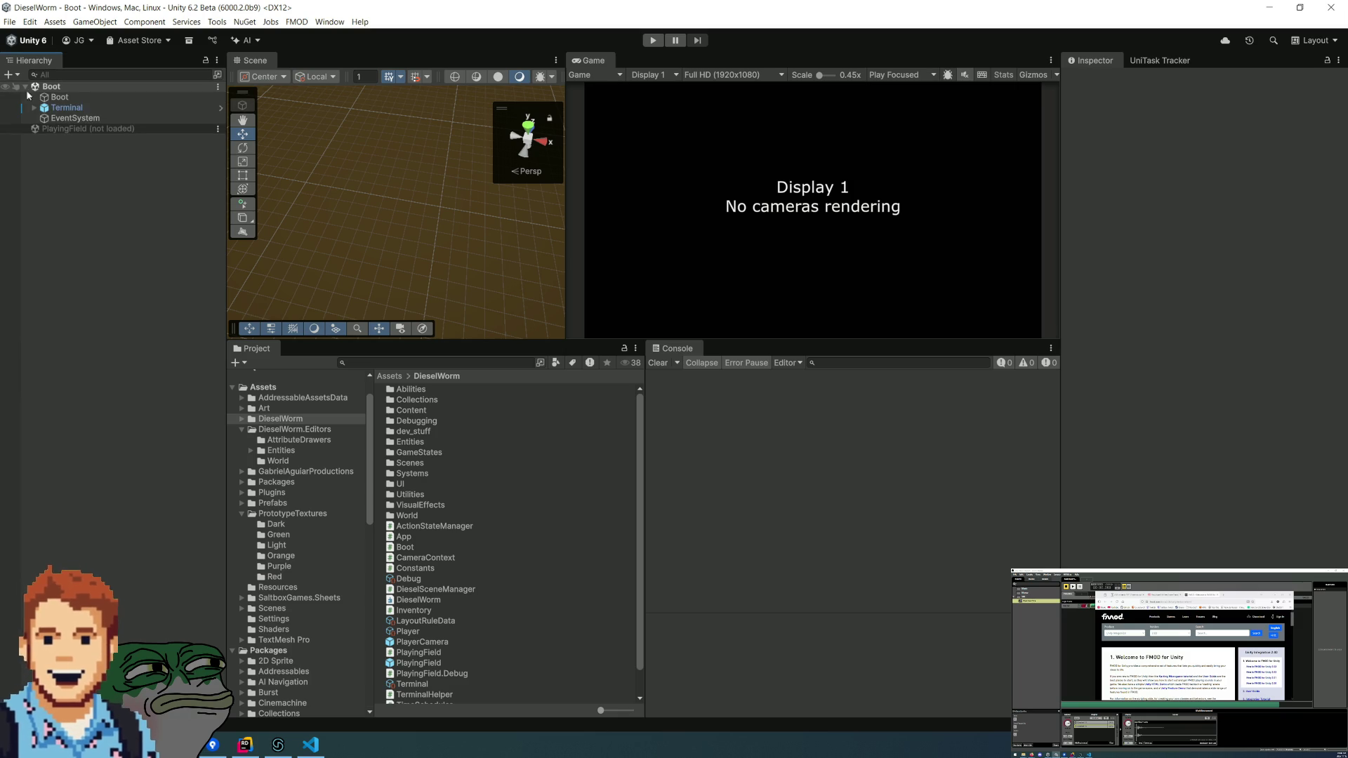
pyautogui.rightClick(94, 184)
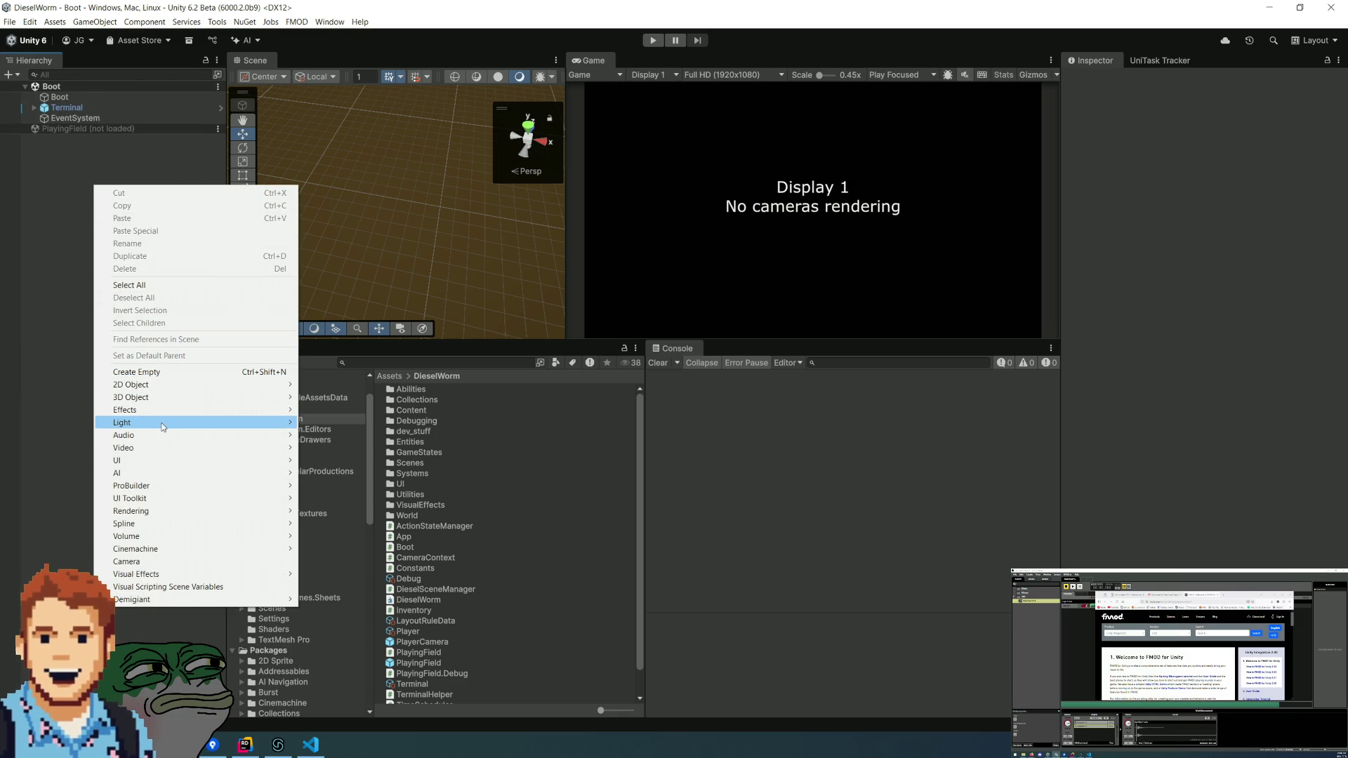
pyautogui.moveTo(163, 440)
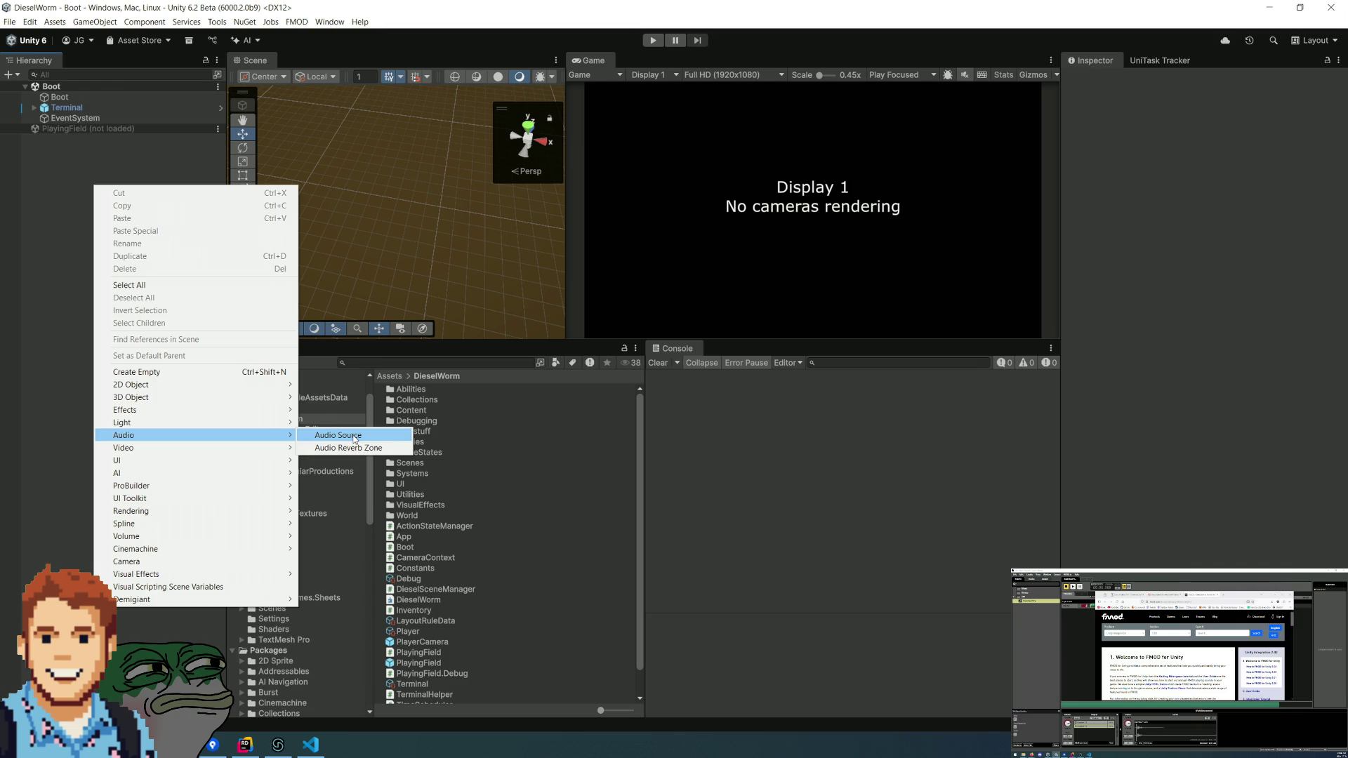
pyautogui.click(354, 440)
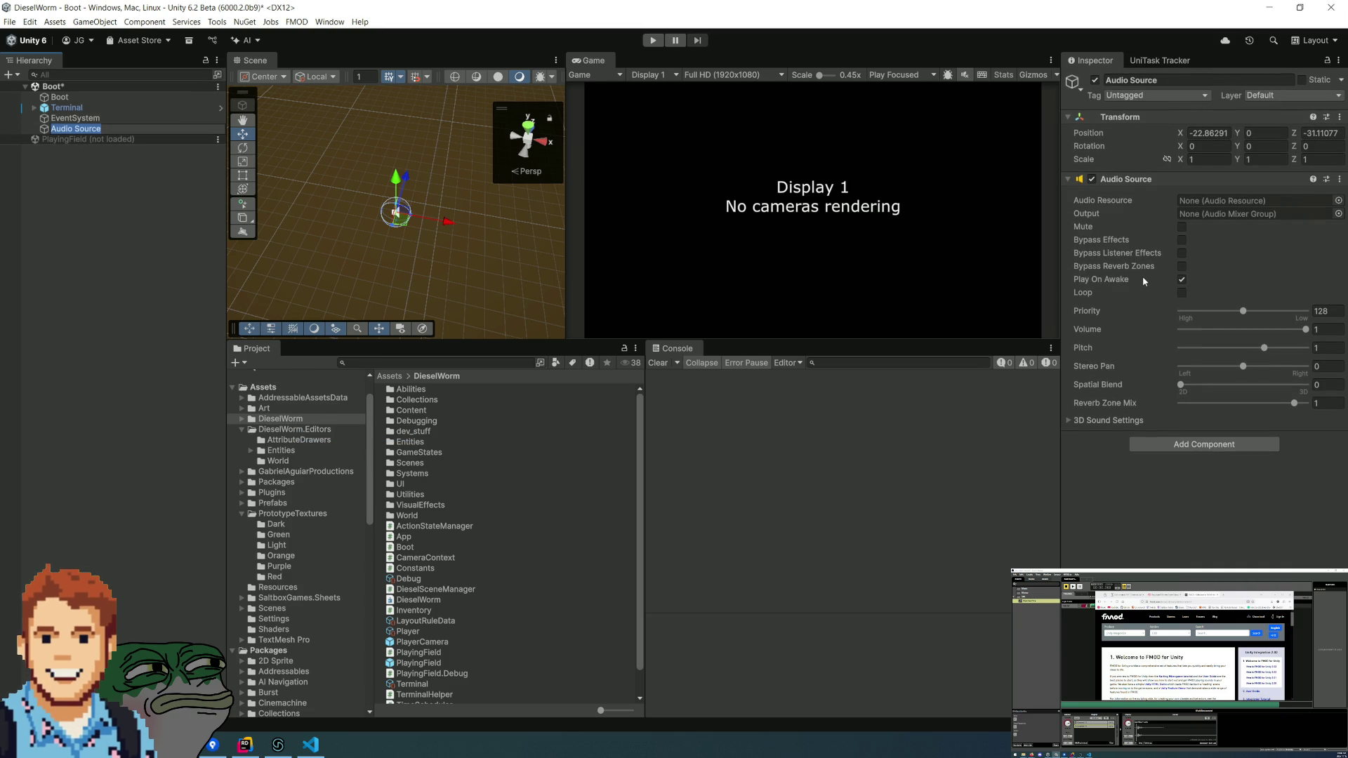
pyautogui.click(99, 149)
pyautogui.click(89, 130)
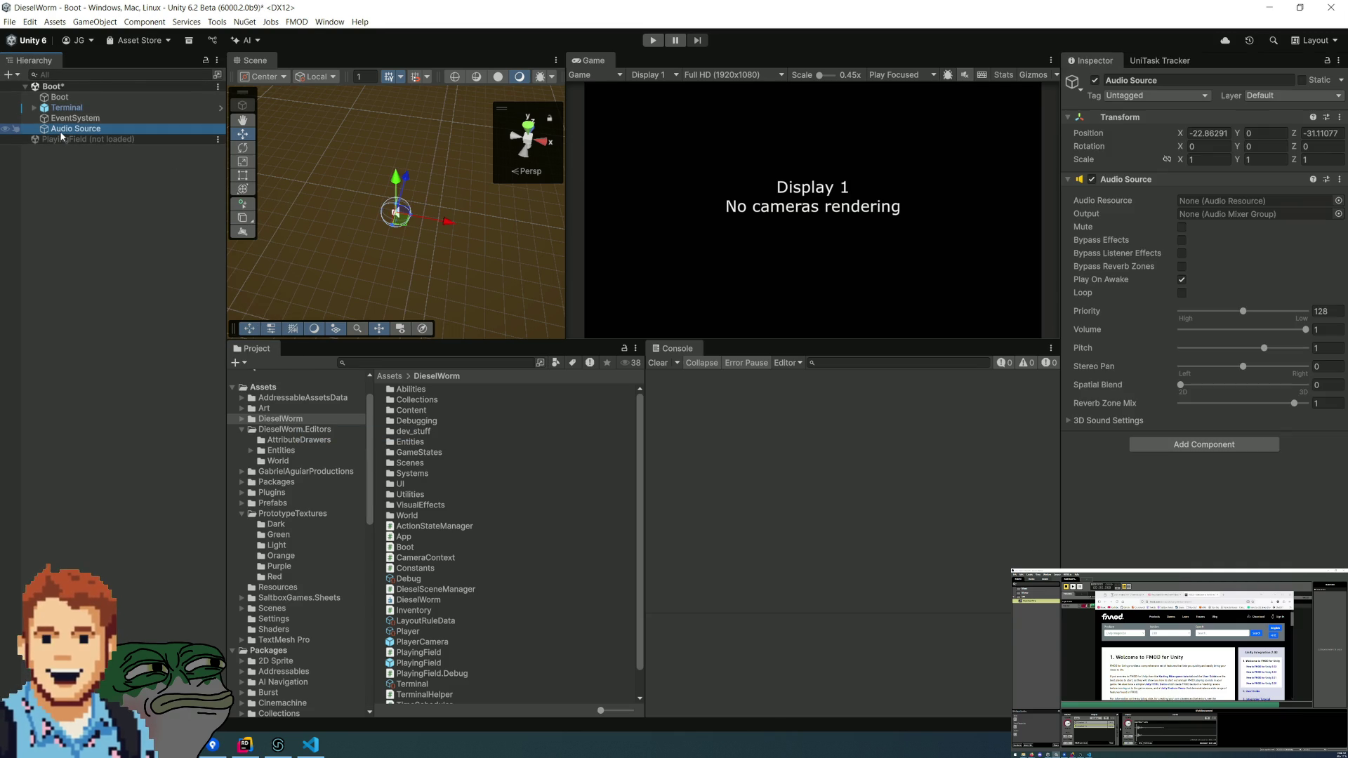
pyautogui.rightClick(86, 130)
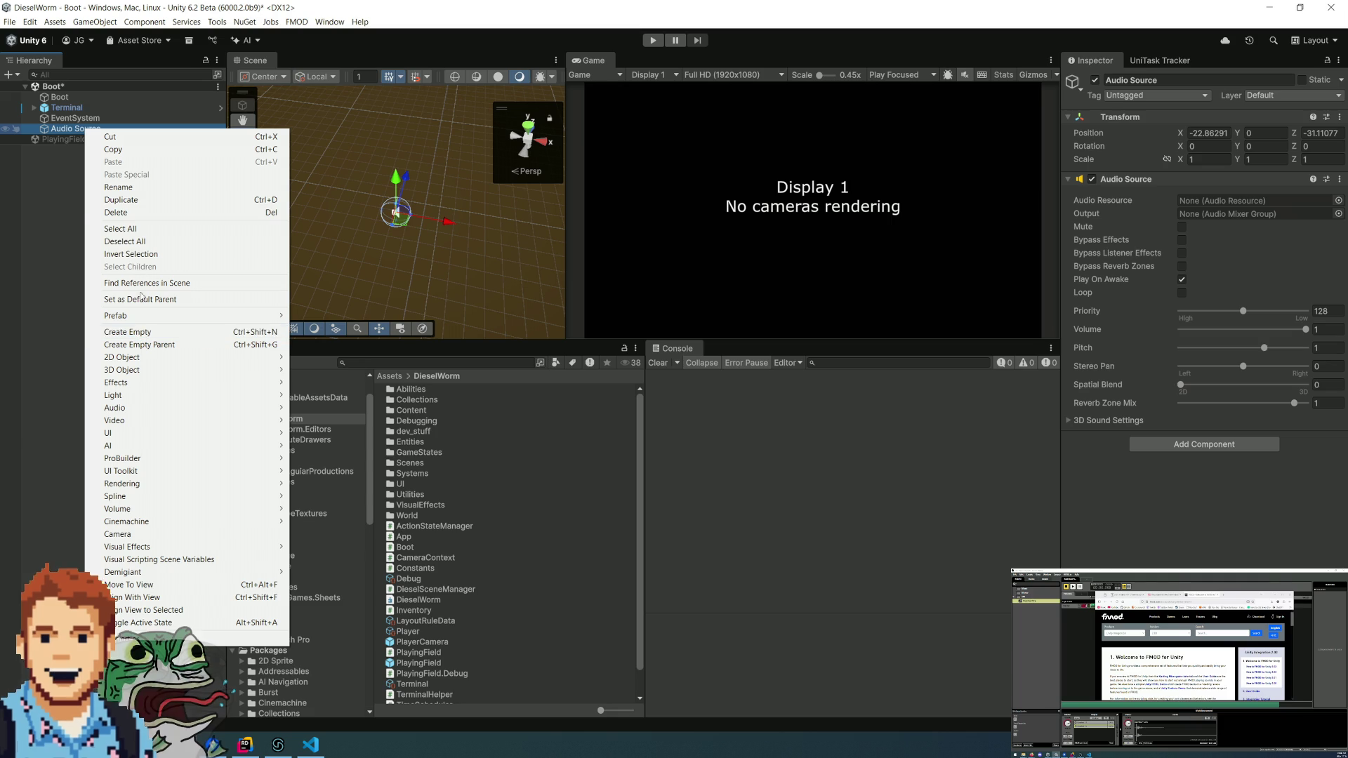
pyautogui.click(139, 213)
# - Create an empty GameObject in the Boot scene and reset its position to 0, 0, 0
pyautogui.rightClick(170, 180)
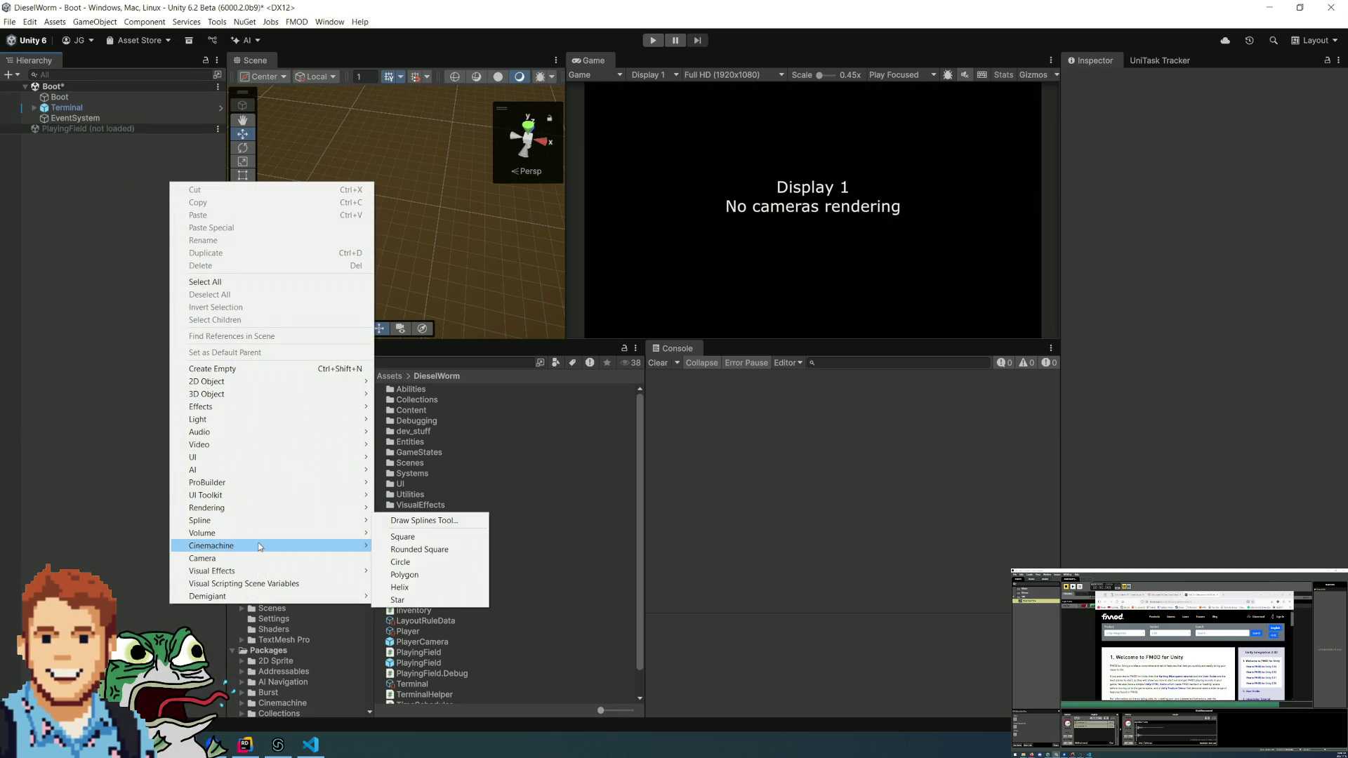
pyautogui.moveTo(245, 484)
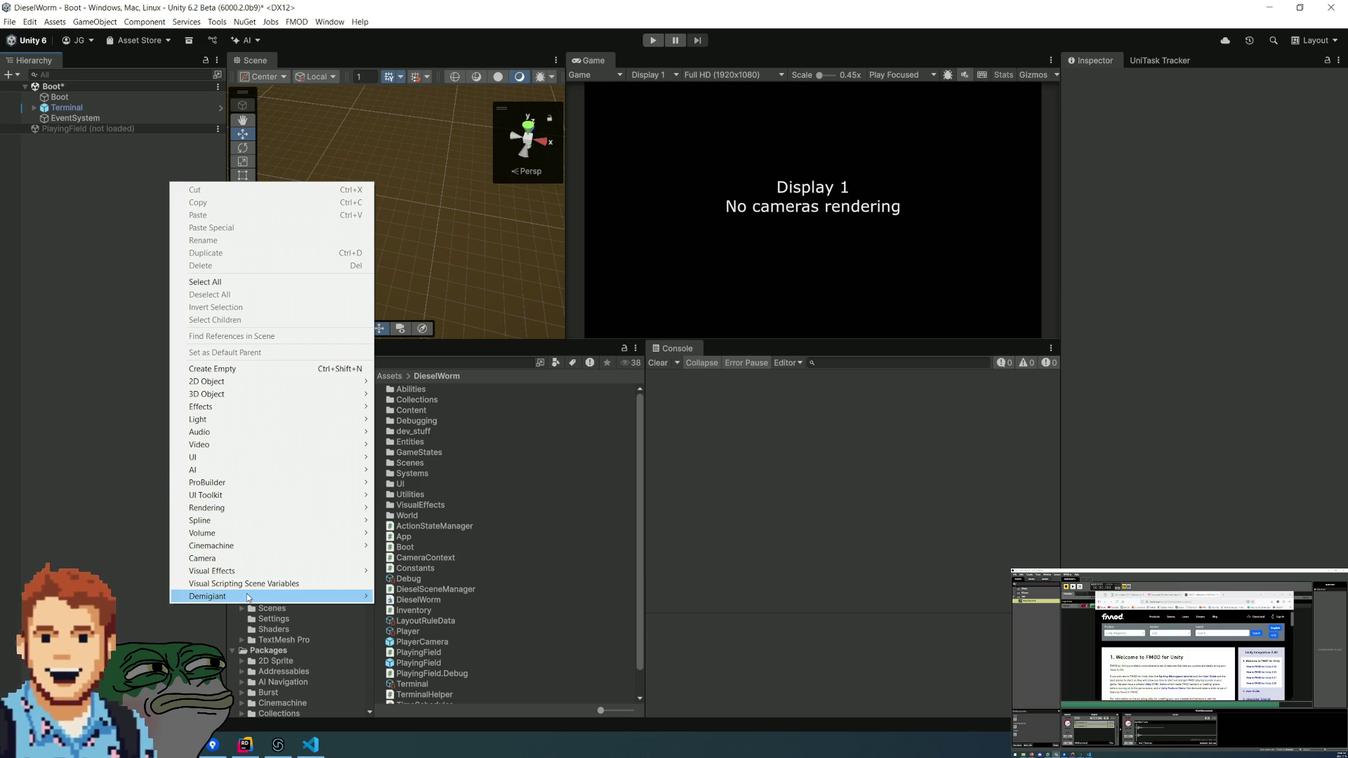
pyautogui.click(228, 368)
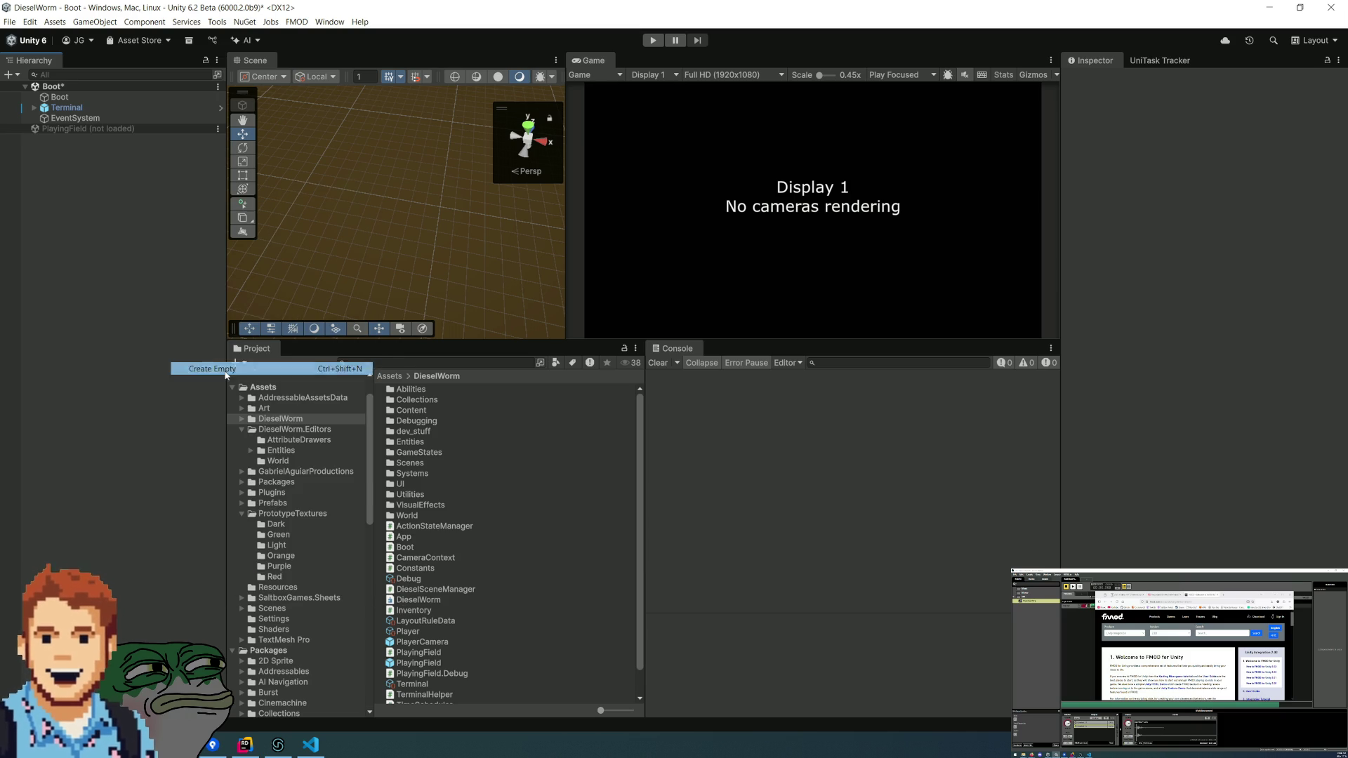
pyautogui.click(31, 271)
pyautogui.click(68, 129)
pyautogui.click(1201, 135)
pyautogui.write('0')
pyautogui.press('Tab')
pyautogui.press('Tab')
pyautogui.write('0')
pyautogui.press('Return')
pyautogui.click(1189, 185)
# - Search 'Fmo' in Add Component and add FMOD Studio Event Emitter to GameObject
pyautogui.write('audio')
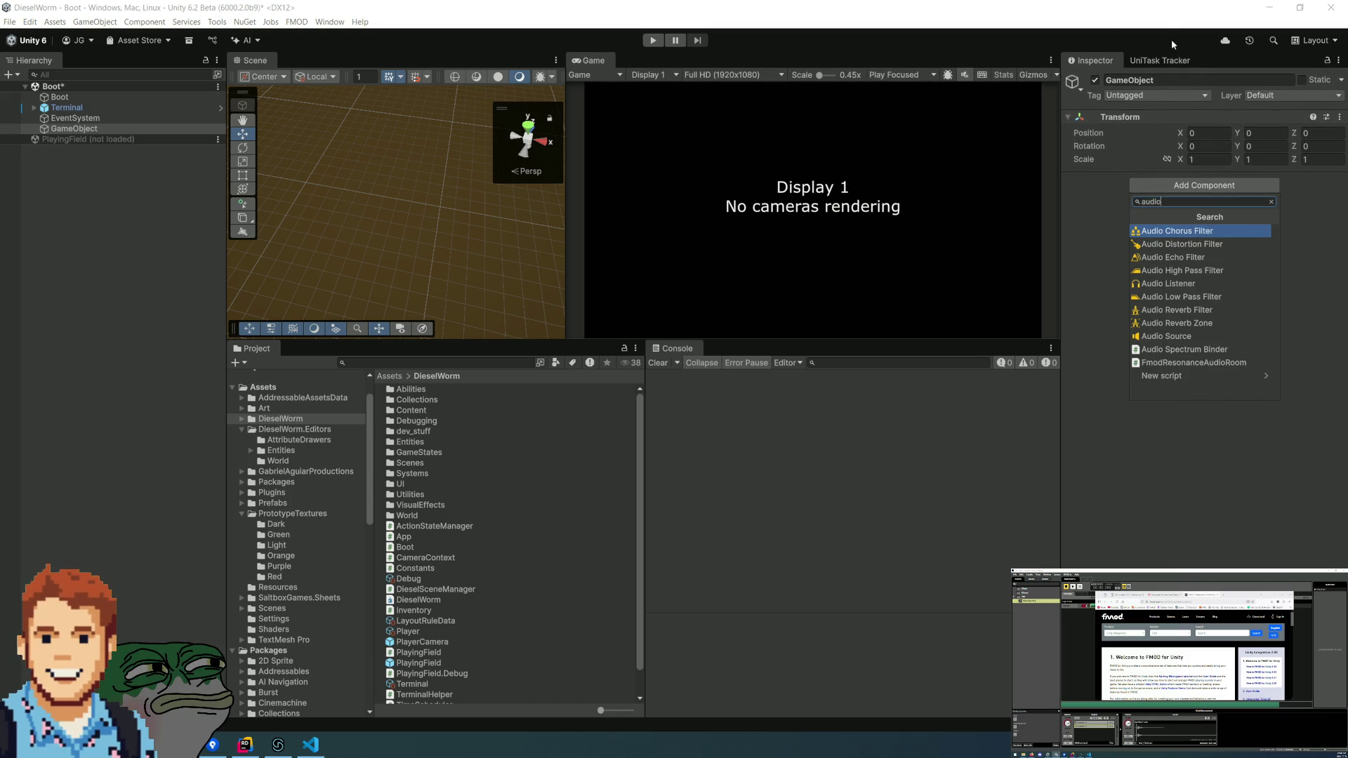
pyautogui.press('BackSpace')
pyautogui.press('BackSpace')
pyautogui.press('BackSpace')
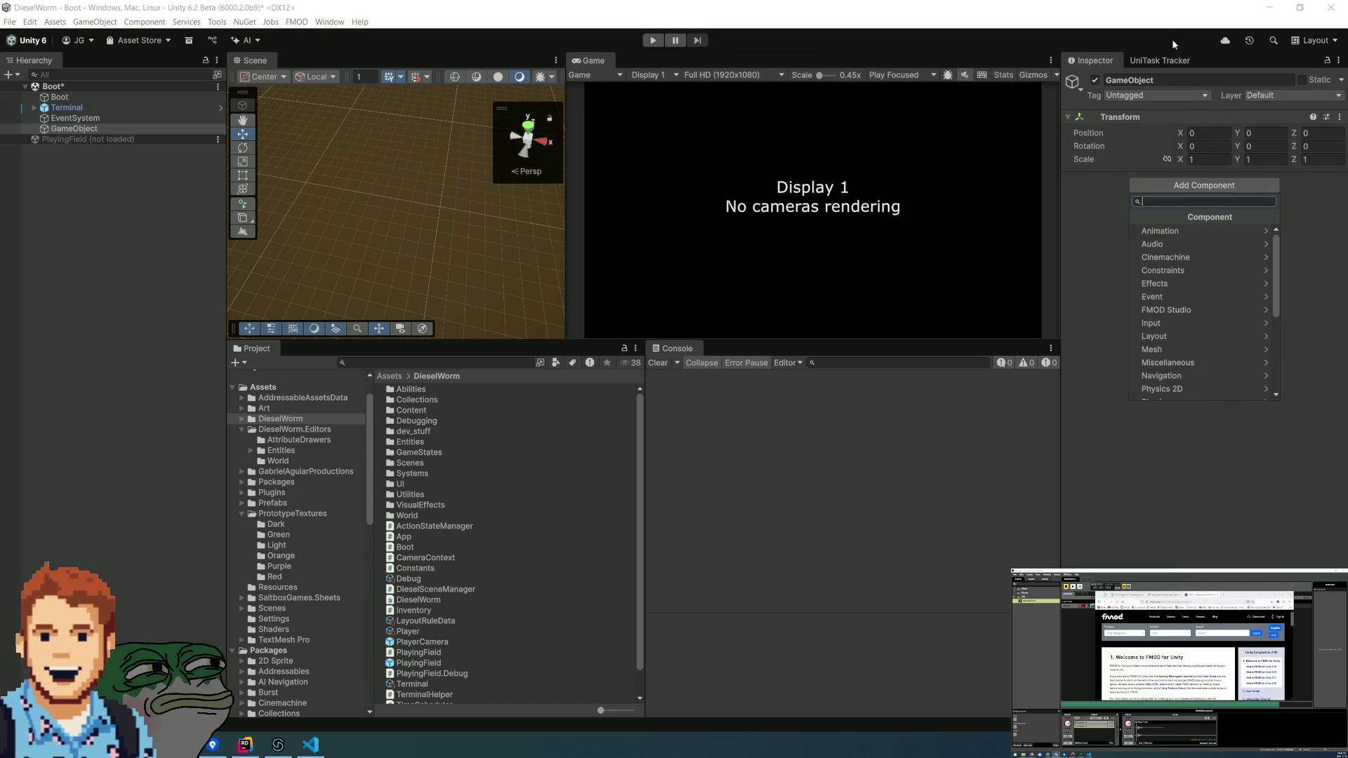
pyautogui.write('Fmo')
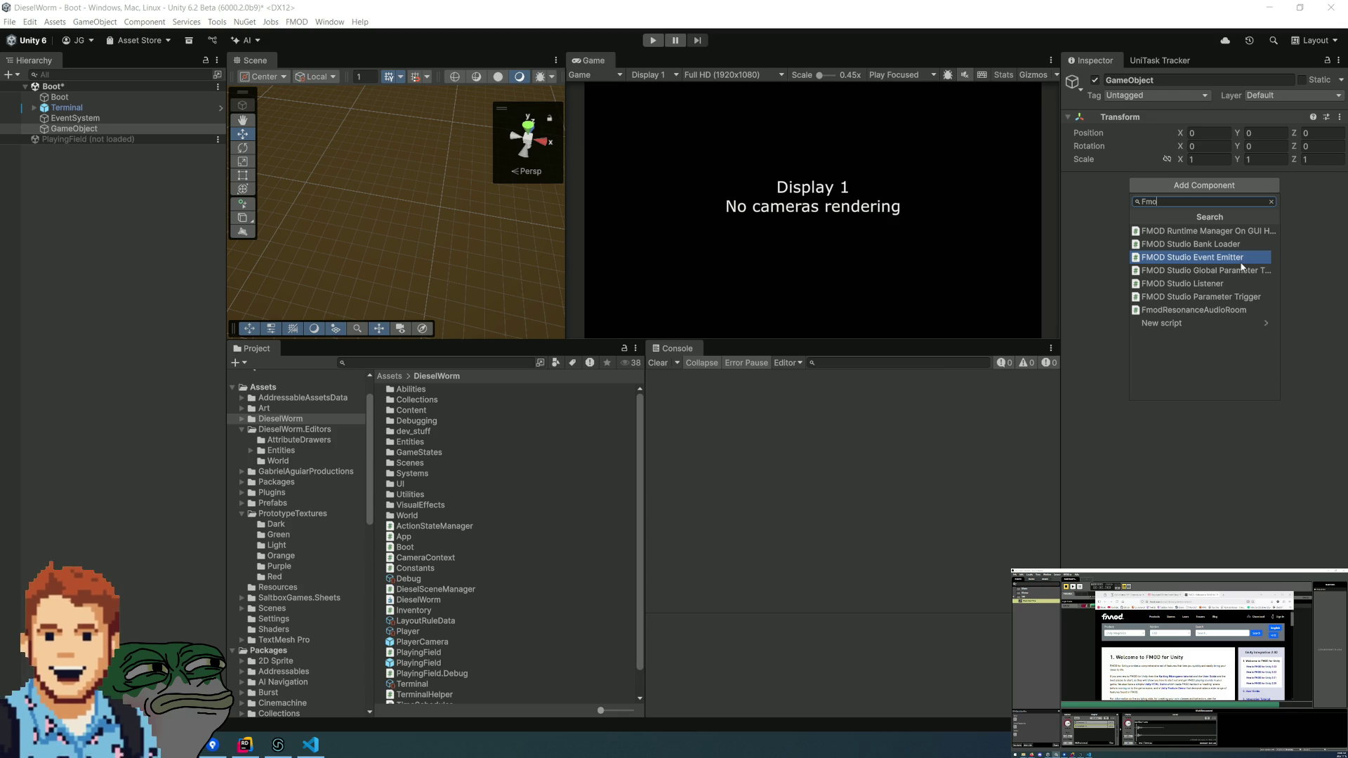
pyautogui.click(1241, 261)
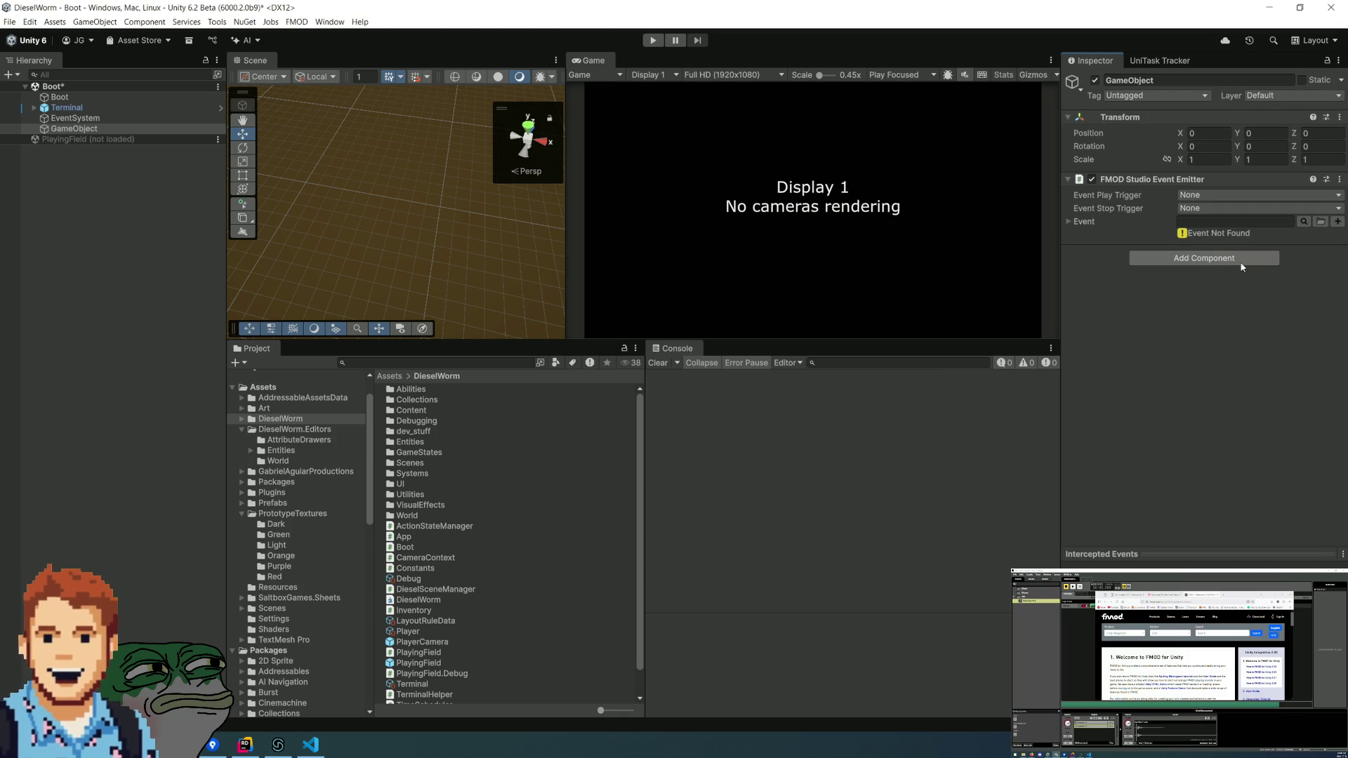
# - Set the emitter's Event Play Trigger to Object Start
pyautogui.click(1192, 196)
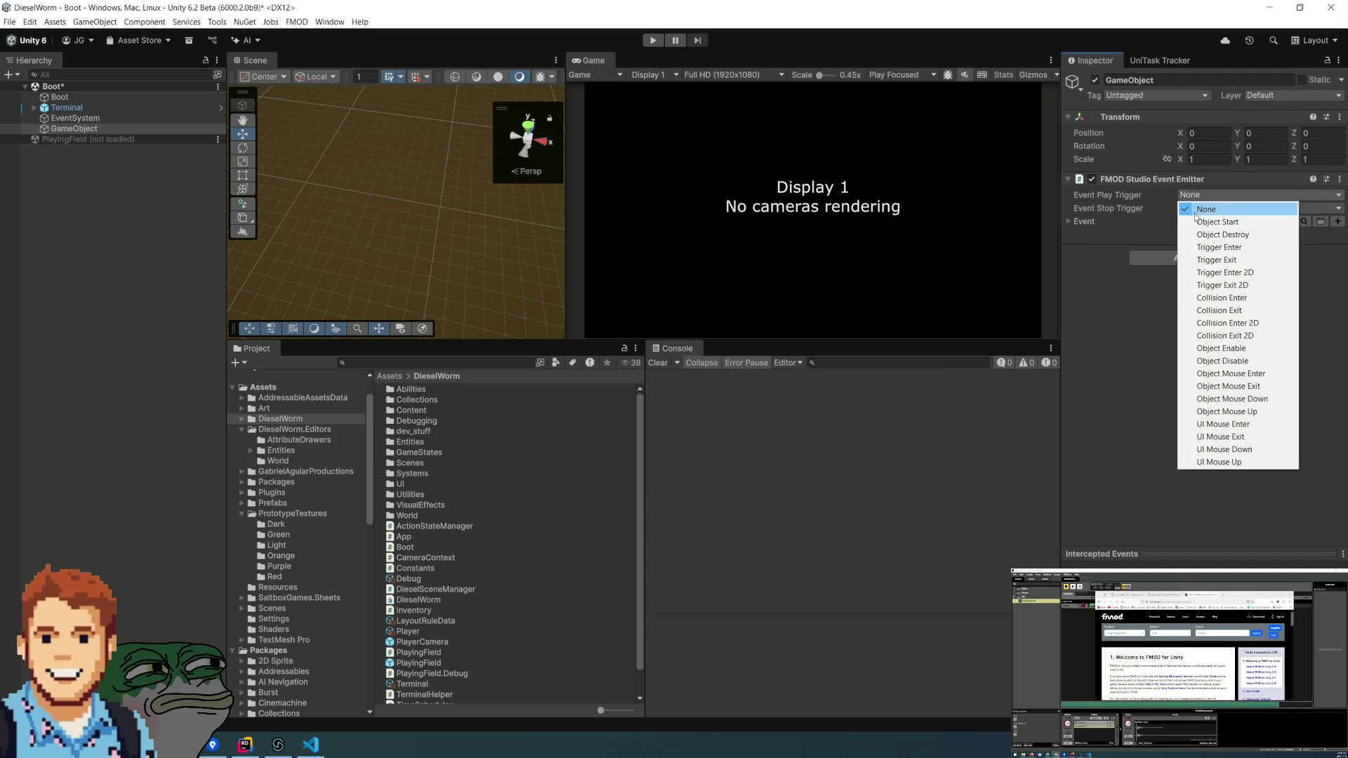
pyautogui.click(1211, 222)
pyautogui.click(1069, 222)
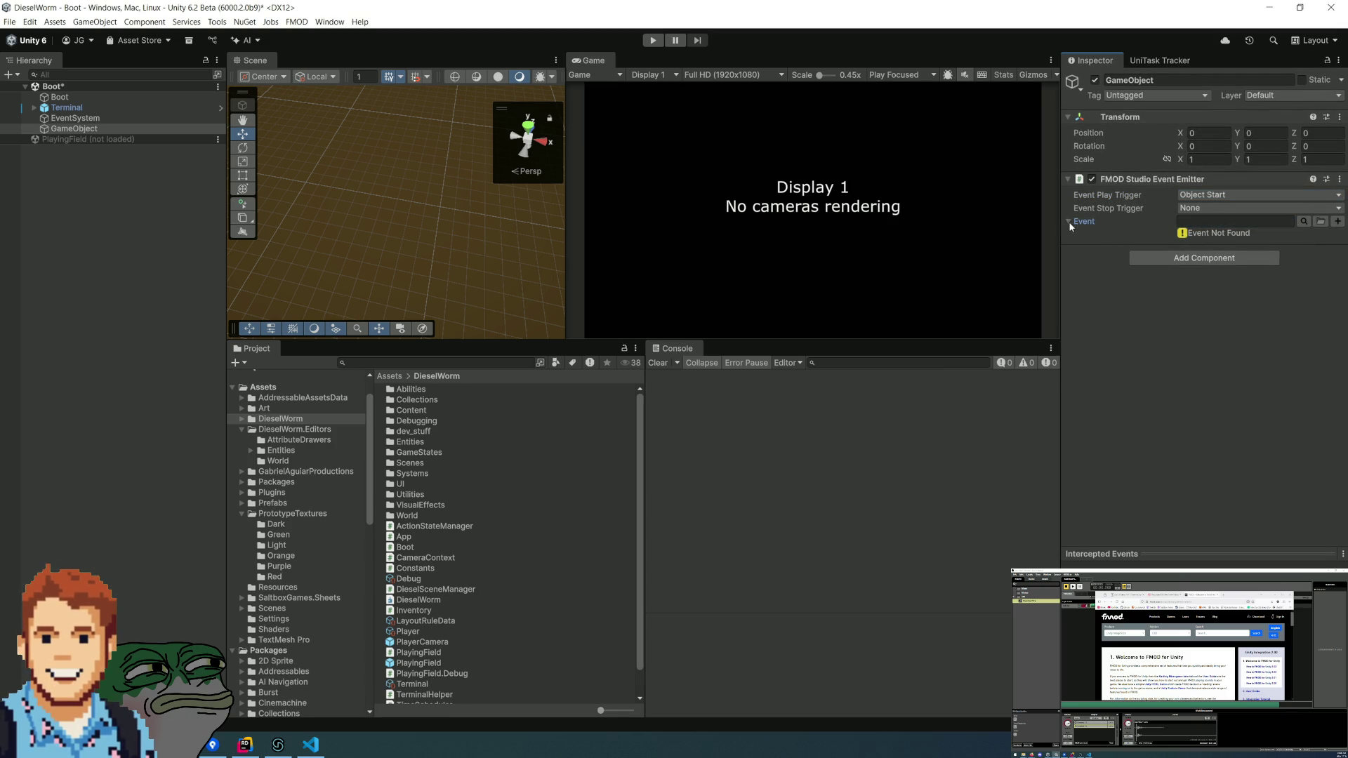
# - Browse FMOD events to Events > SFX > BasicGunFire and preview the sound
pyautogui.click(1320, 222)
pyautogui.doubleClick(691, 207)
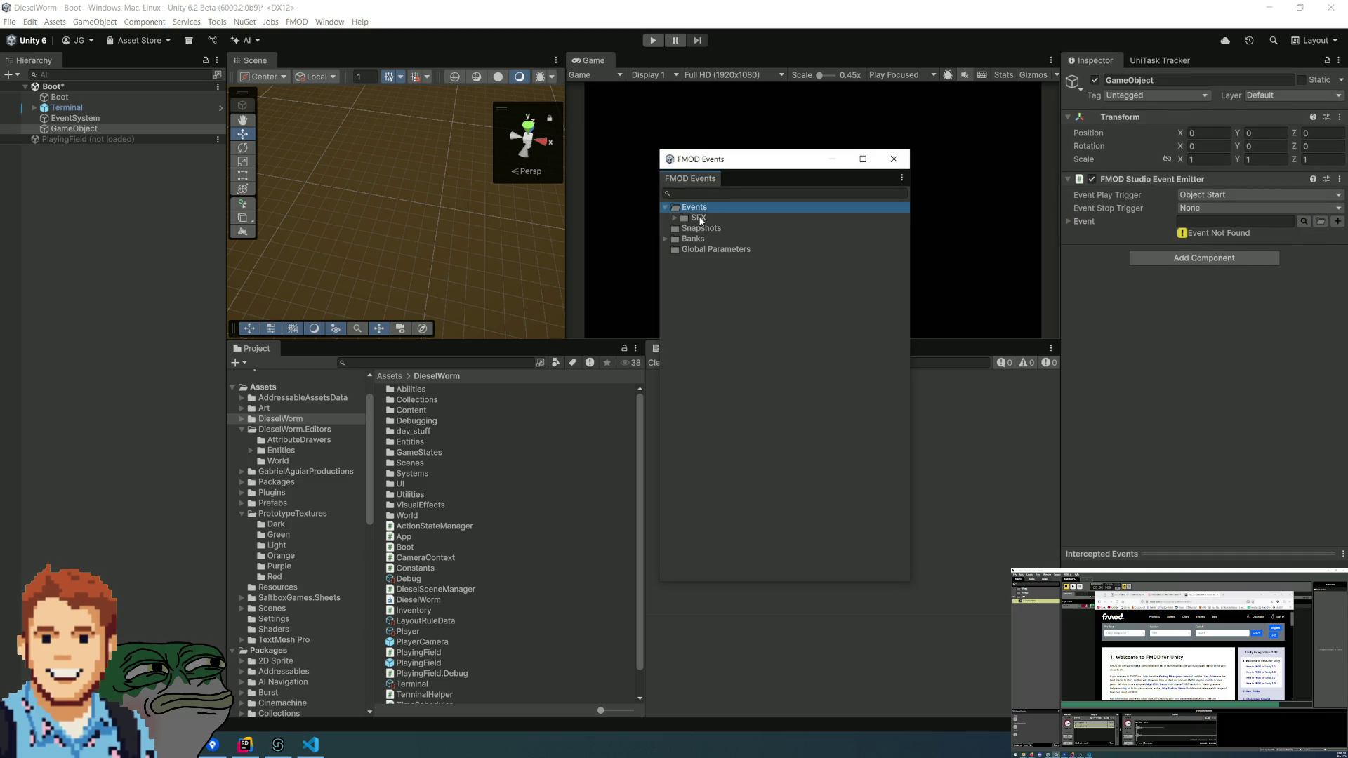
pyautogui.doubleClick(689, 221)
pyautogui.click(712, 228)
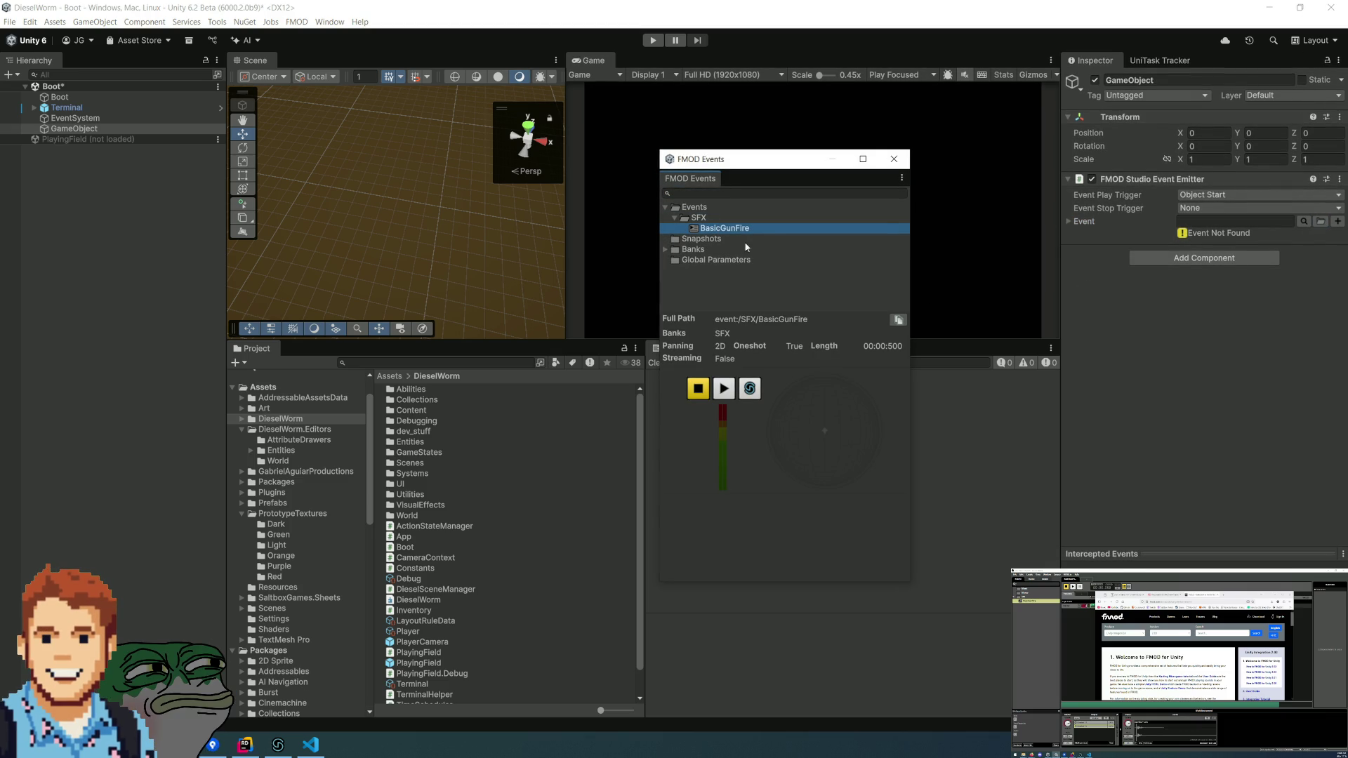
pyautogui.click(724, 388)
pyautogui.click(894, 158)
pyautogui.click(1338, 221)
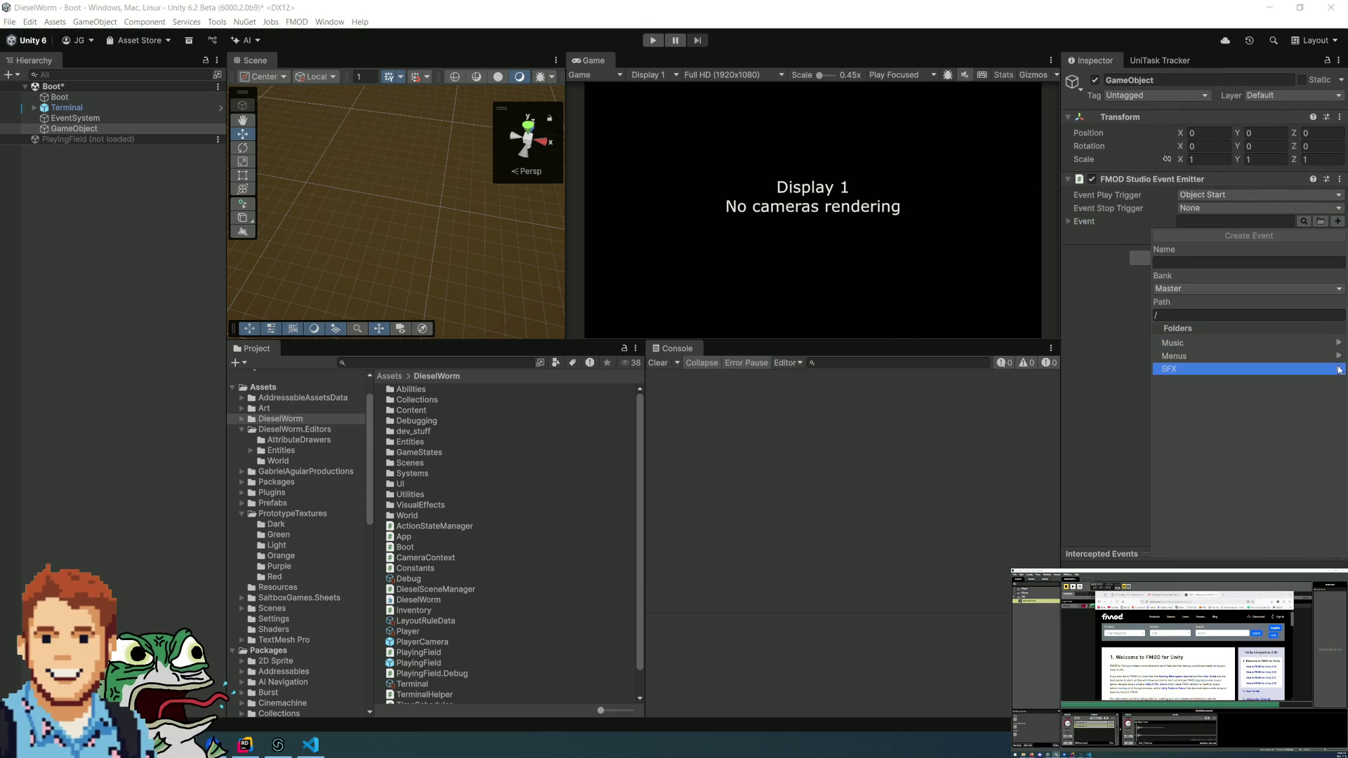
# - Dismiss the Create Event form without creating an event, and widen the Inspector panel
pyautogui.click(1319, 369)
pyautogui.click(1172, 328)
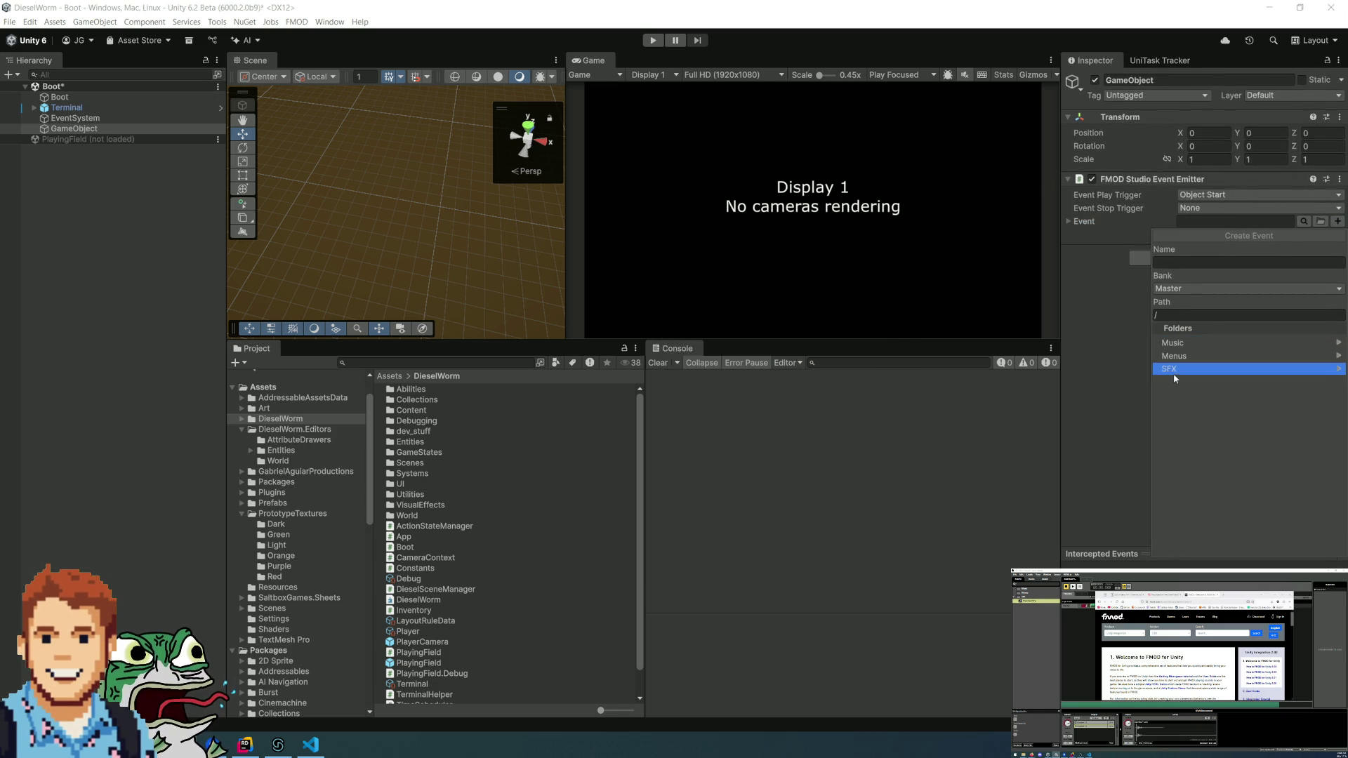
pyautogui.press('Escape')
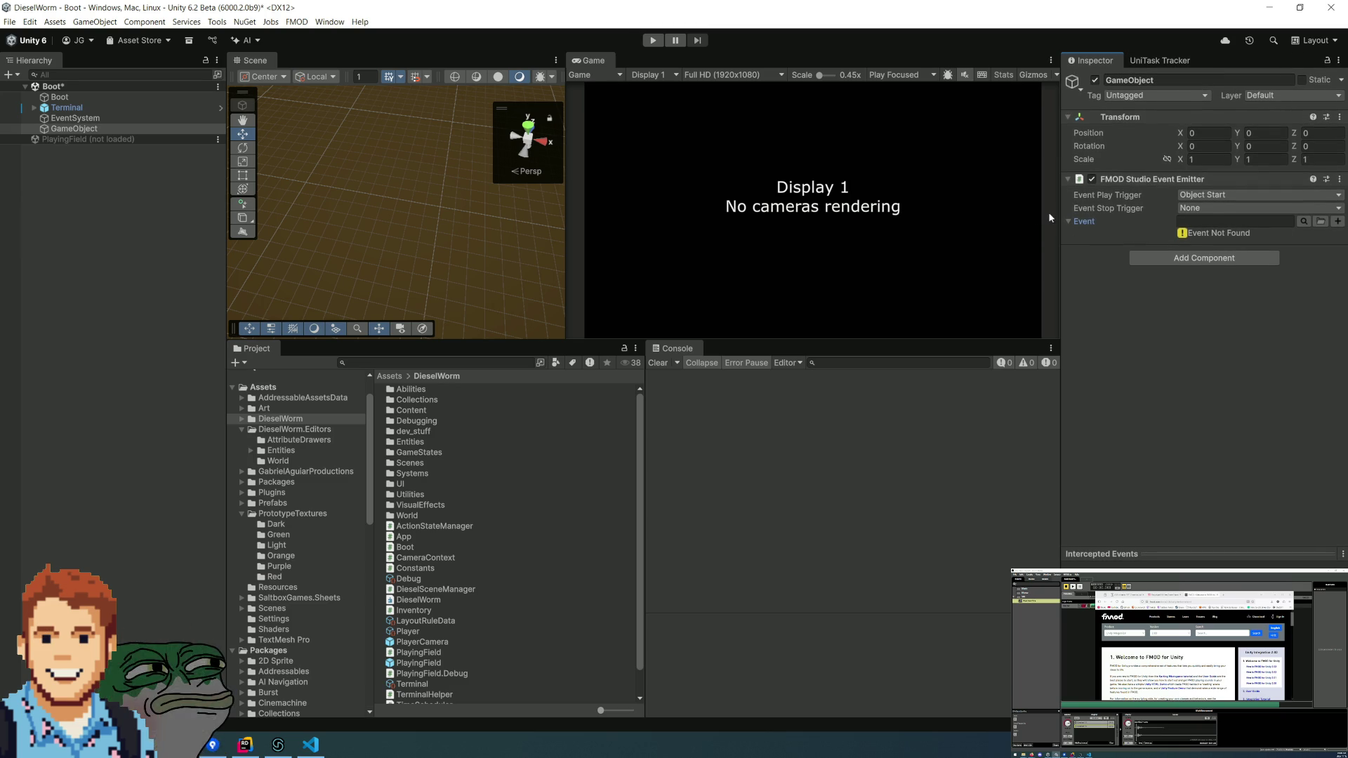
pyautogui.moveTo(1059, 217); pyautogui.dragTo(983, 216)
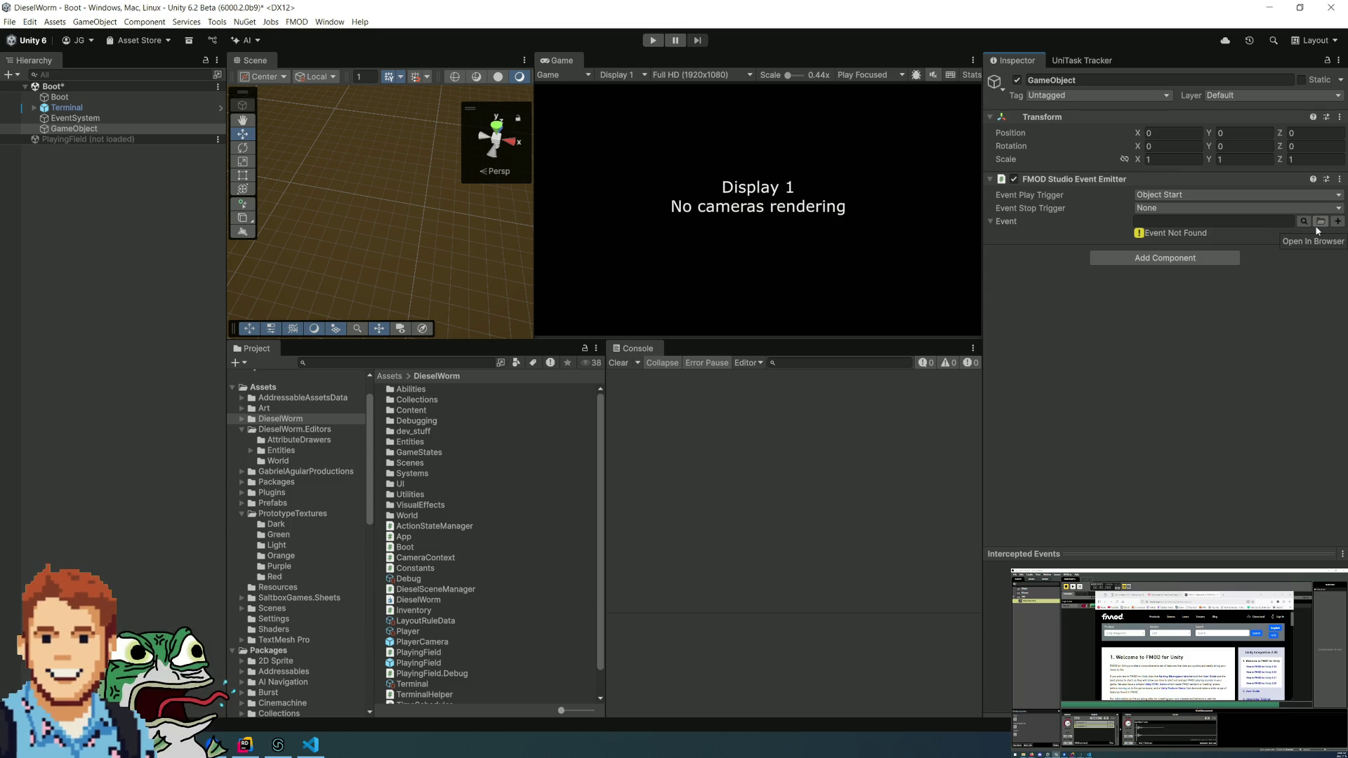
# - Browse to Events > SFX > BasicGunFire in the FMOD Events browser, then close it
pyautogui.click(1318, 224)
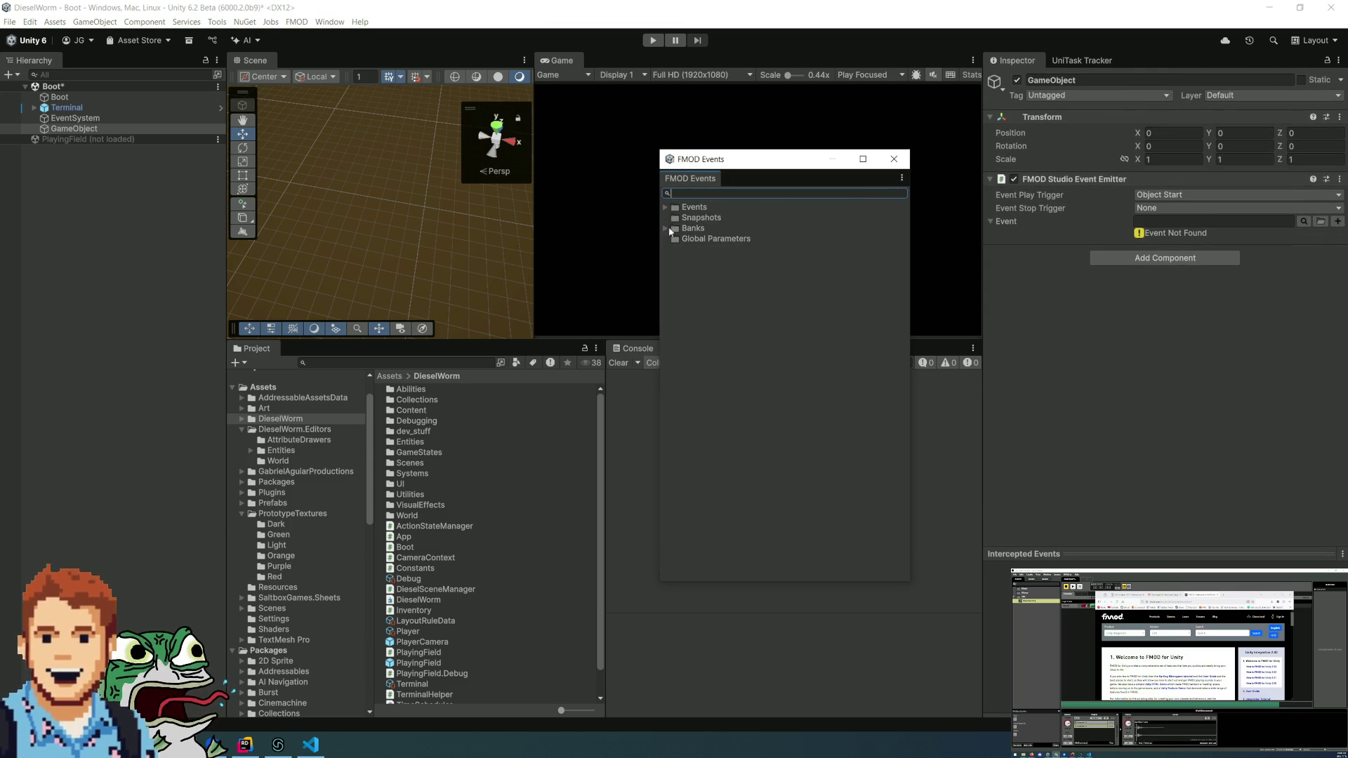
pyautogui.click(665, 208)
pyautogui.click(675, 218)
pyautogui.click(710, 229)
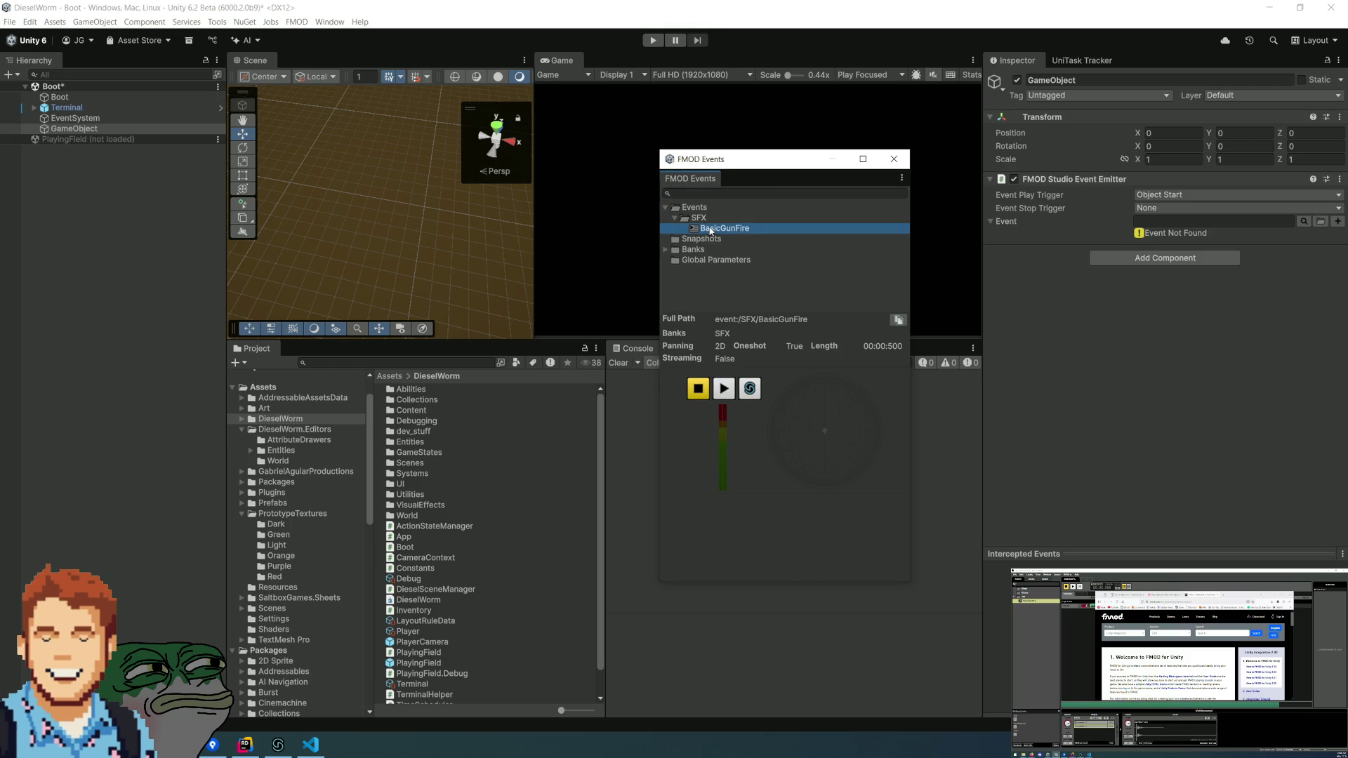
pyautogui.click(893, 159)
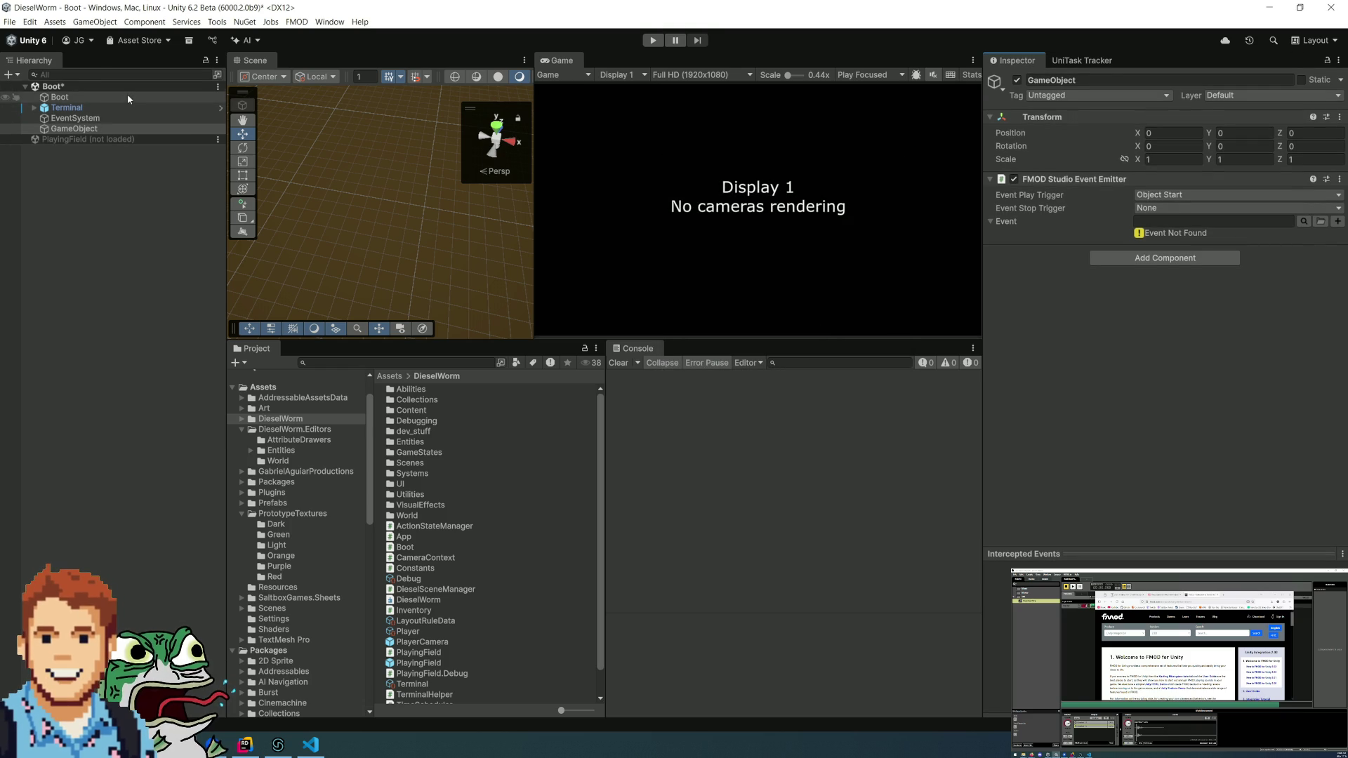
# - Add a Camera to the Boot scene and give it an FMOD Studio Listener component
pyautogui.rightClick(91, 162)
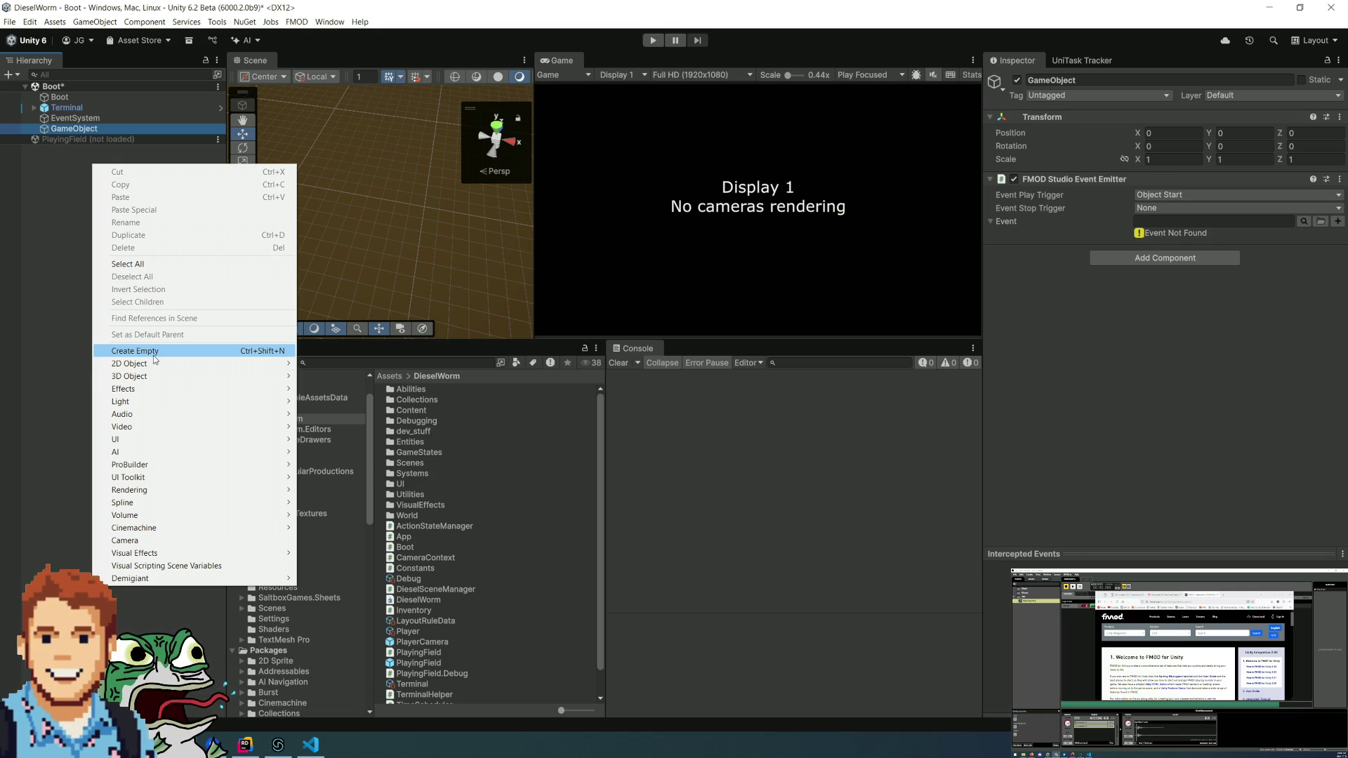
pyautogui.click(125, 540)
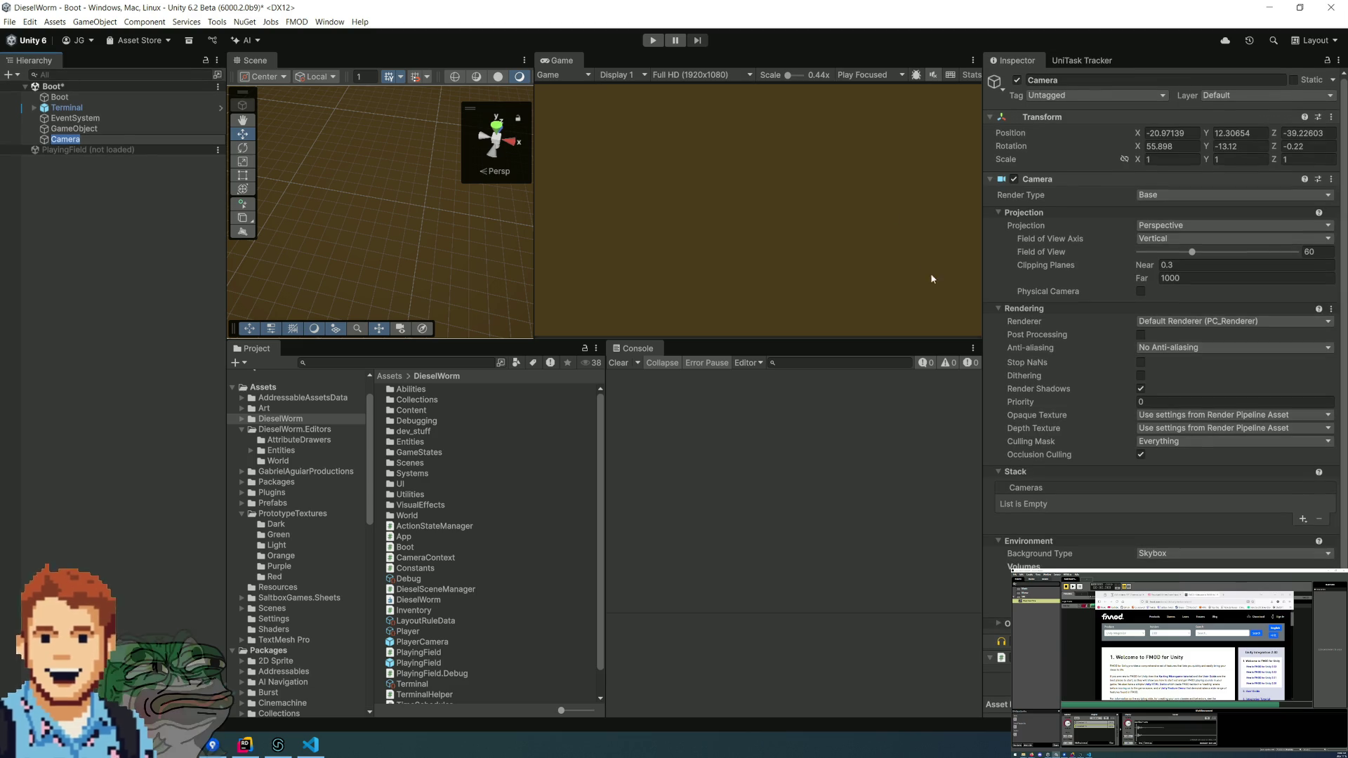
pyautogui.scroll(-1, 1215, 362)
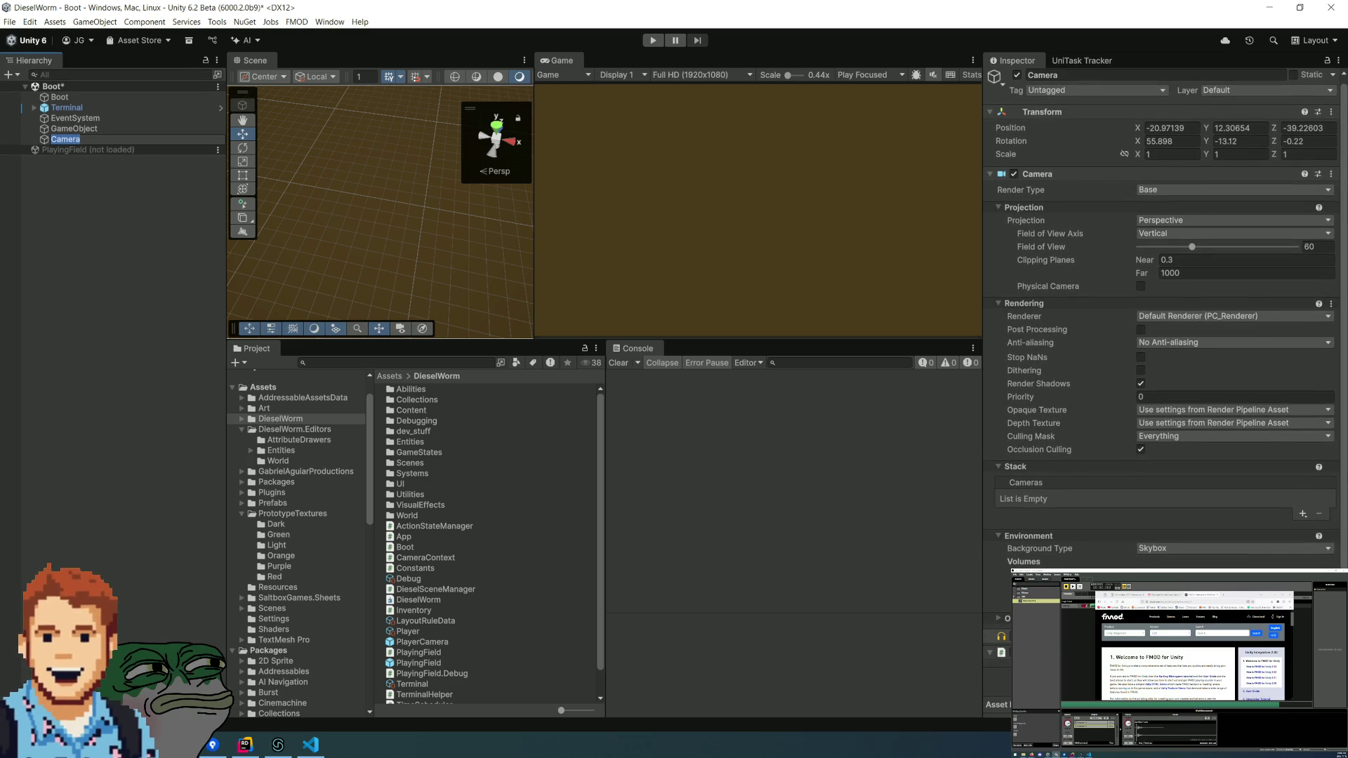
pyautogui.click(1302, 513)
pyautogui.click(1249, 541)
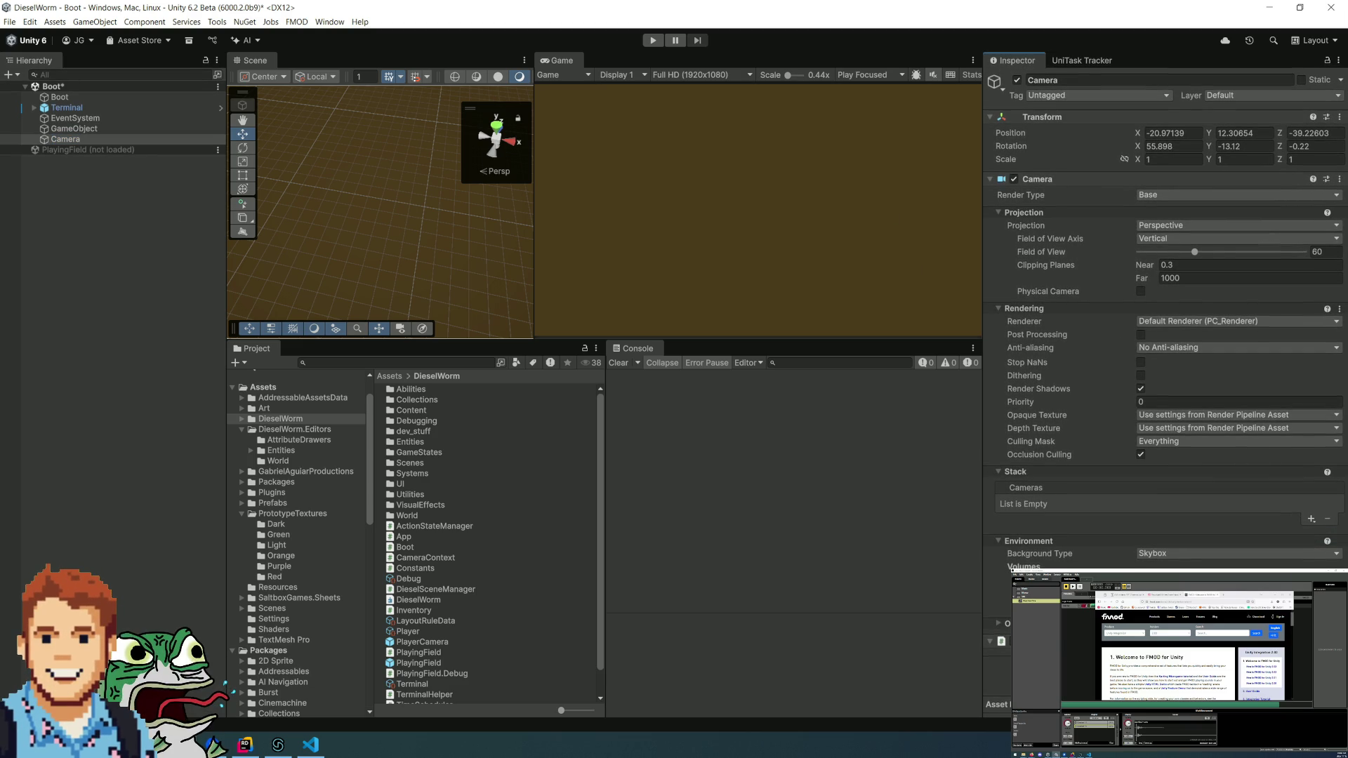
pyautogui.hotkey('ctrl', 'shift', 'a')
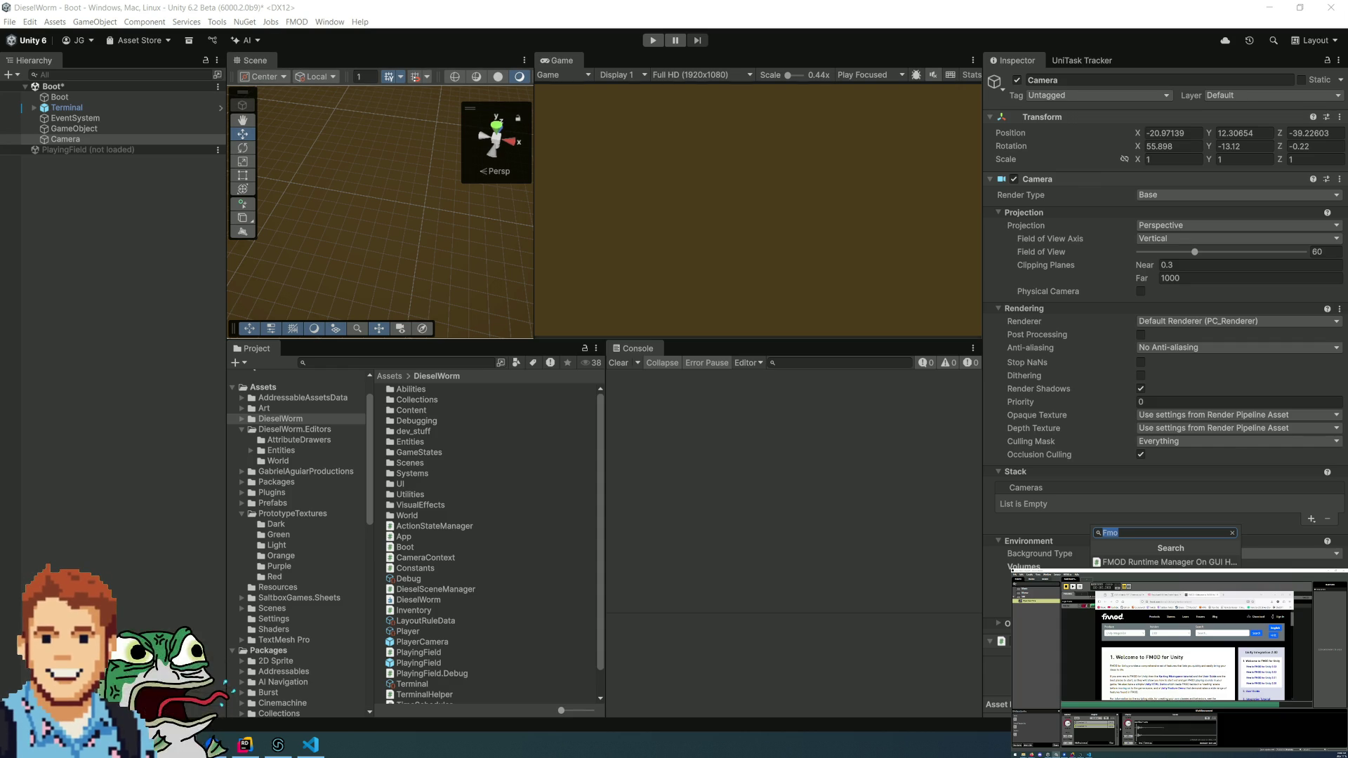
pyautogui.press('Return')
pyautogui.scroll(-2, 1173, 445)
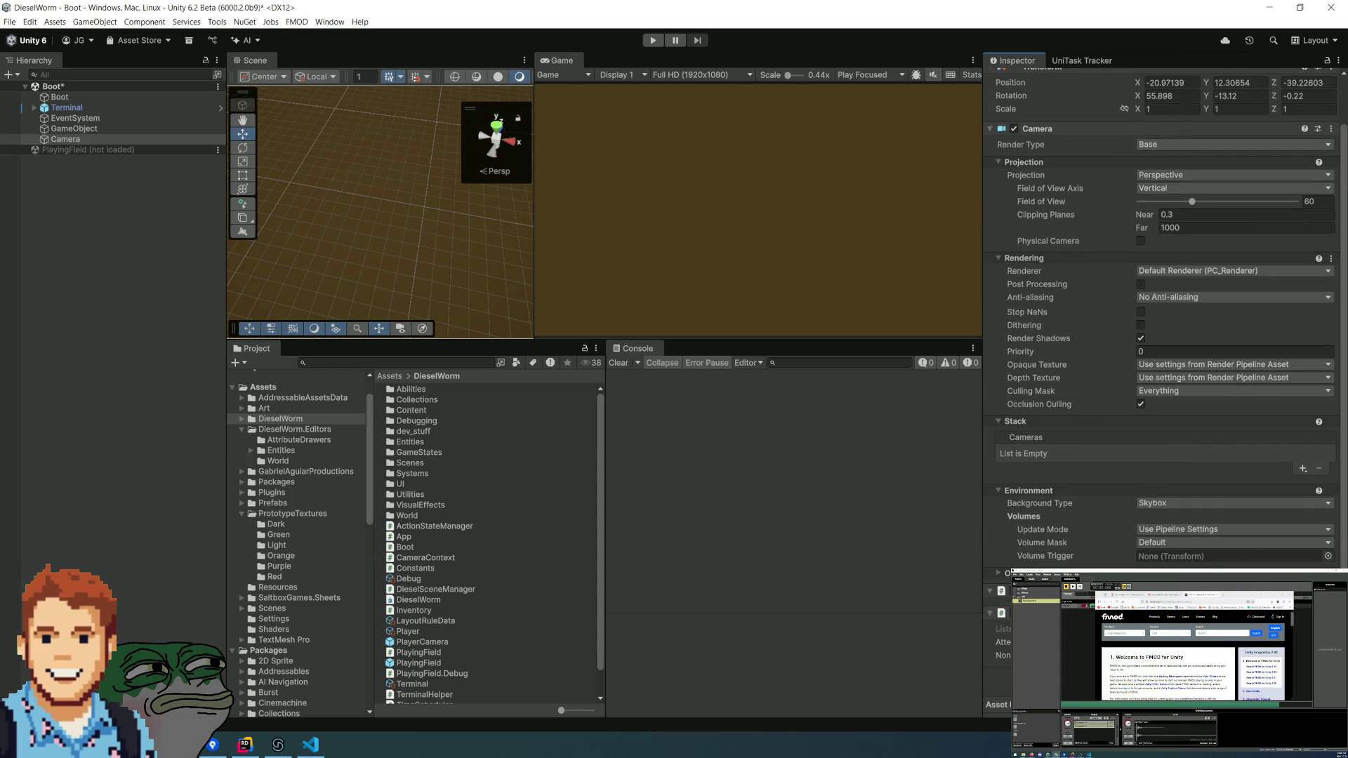
pyautogui.scroll(2, 1034, 426)
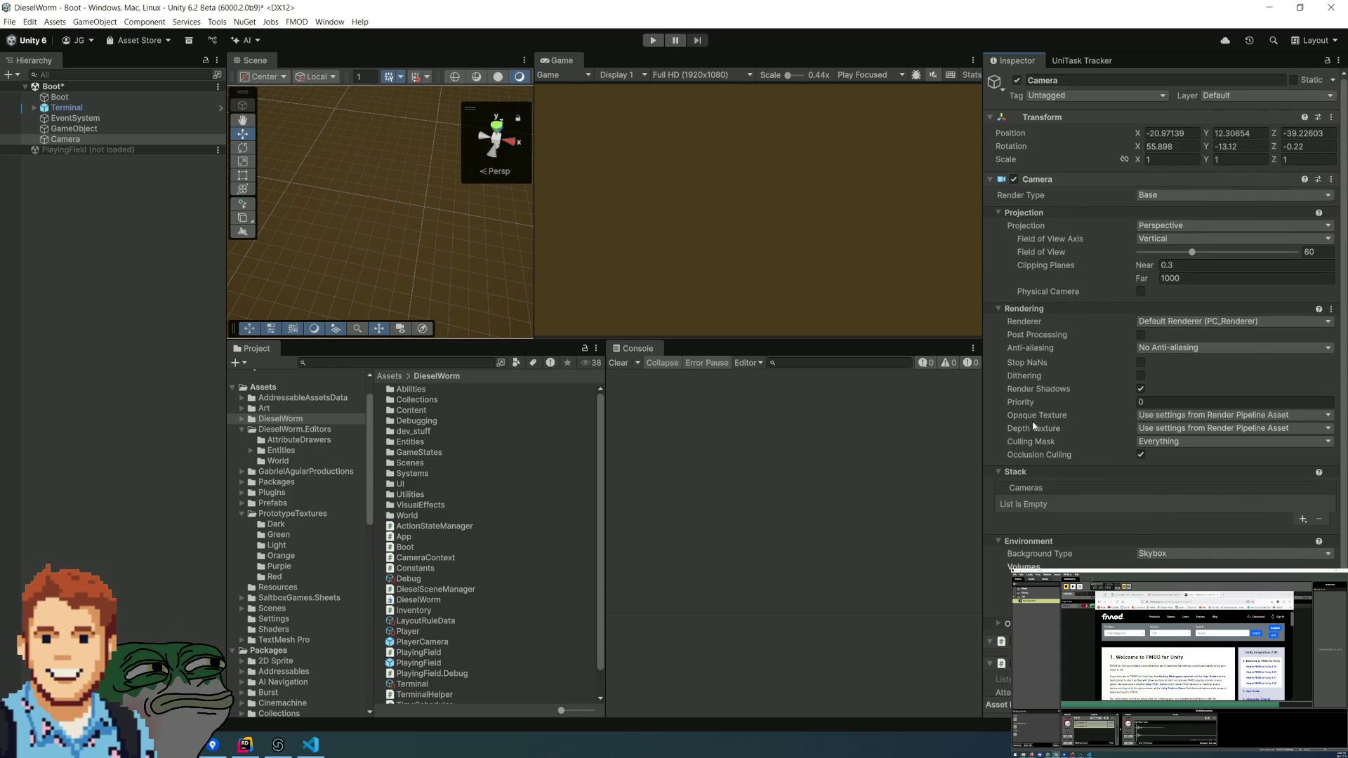
pyautogui.click(990, 180)
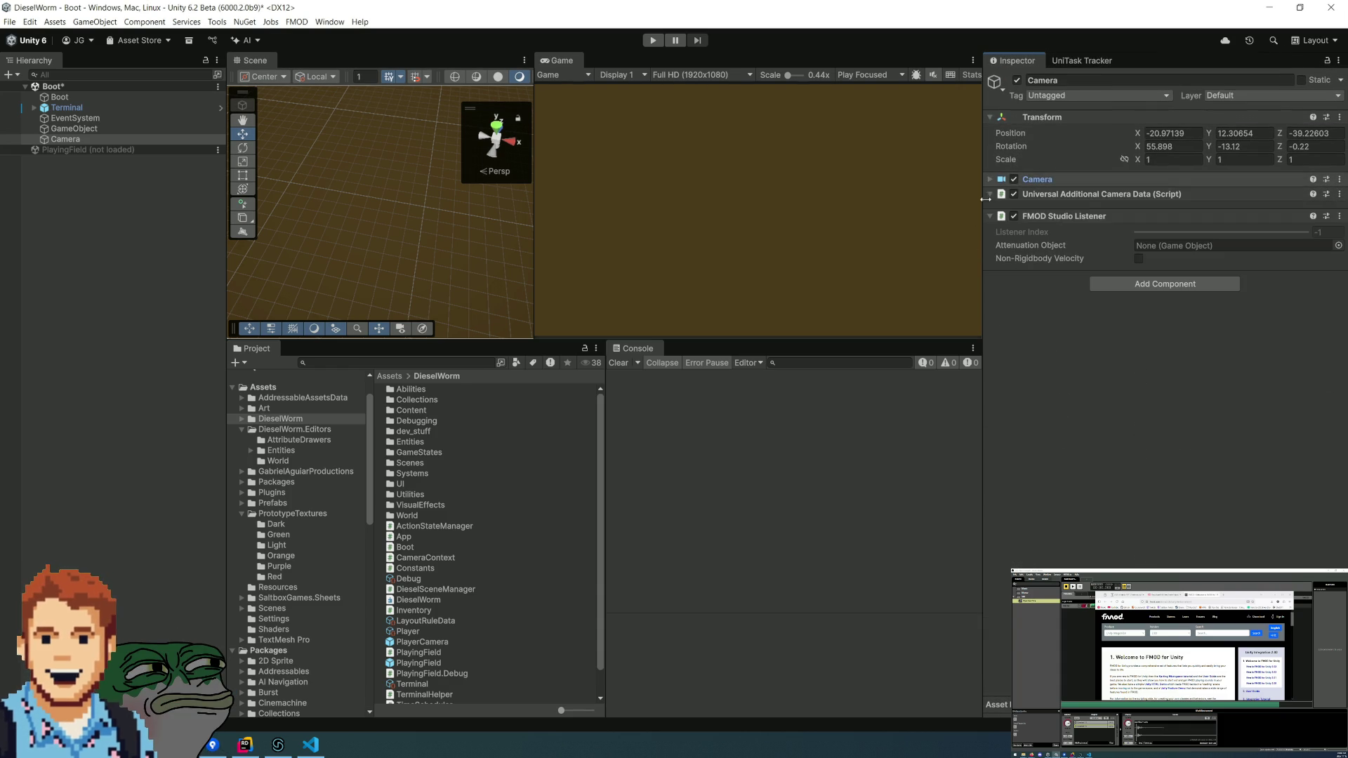
# - Save the Boot scene and select the GameObject holding the event emitter
pyautogui.click(102, 250)
pyautogui.hotkey('ctrl', 's')
pyautogui.click(88, 142)
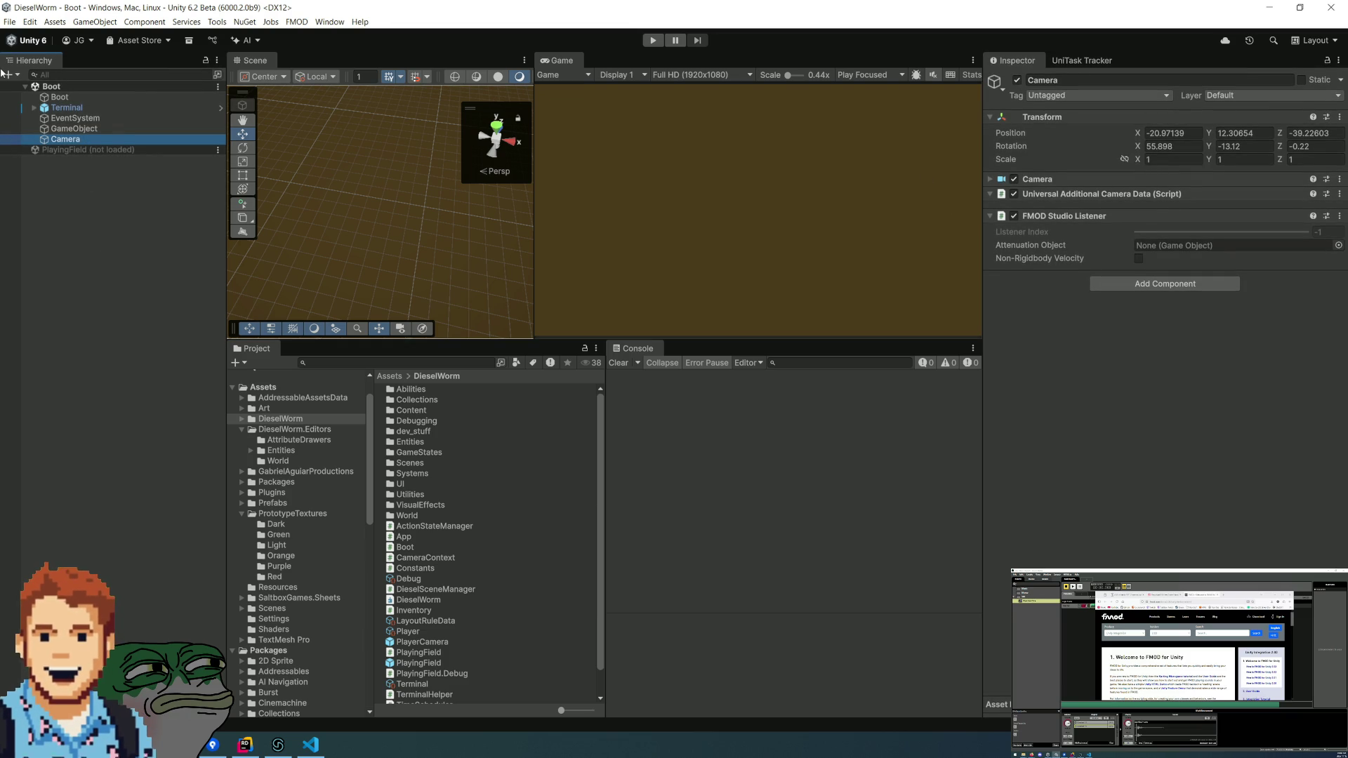
pyautogui.click(117, 128)
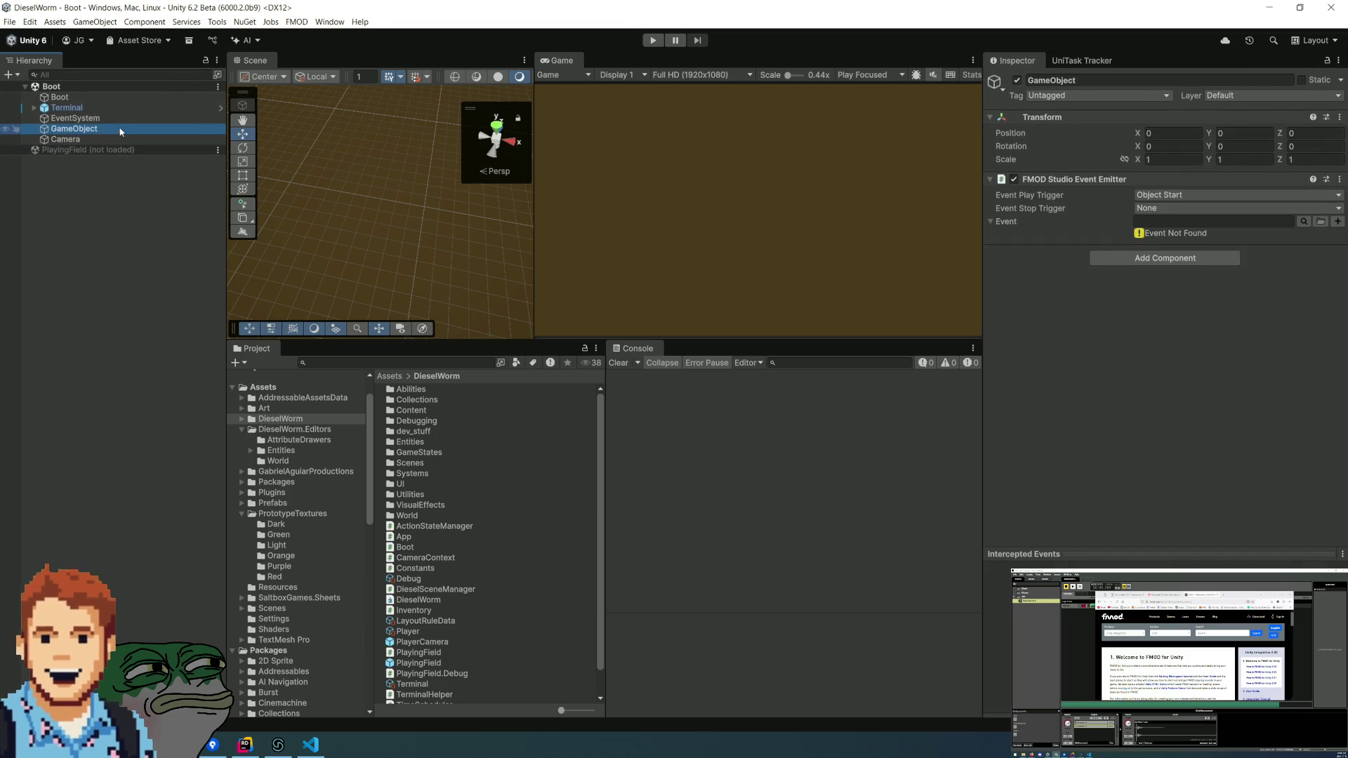
# - Assign event:/SFX/BasicGunFire to the GameObject's emitter by pasting its path from the event browser
pyautogui.click(1155, 210)
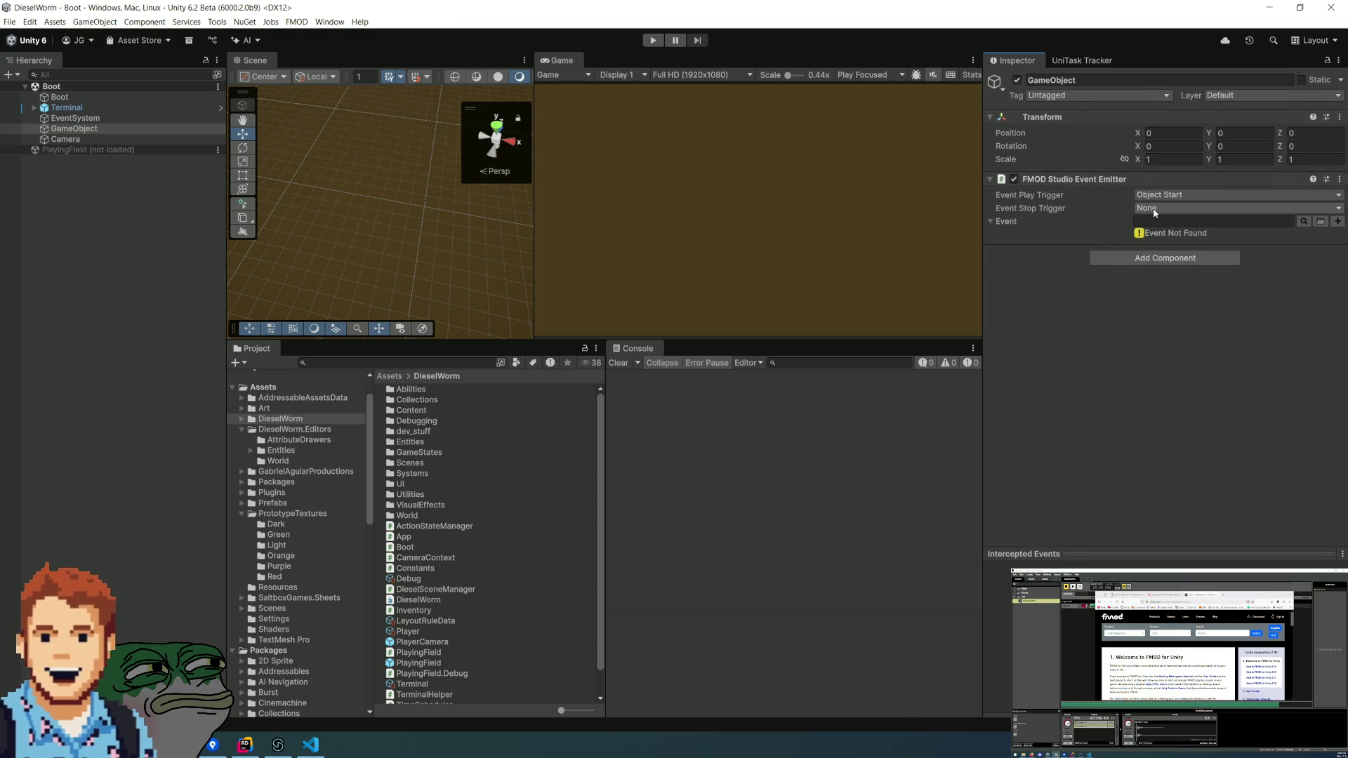
pyautogui.click(1322, 221)
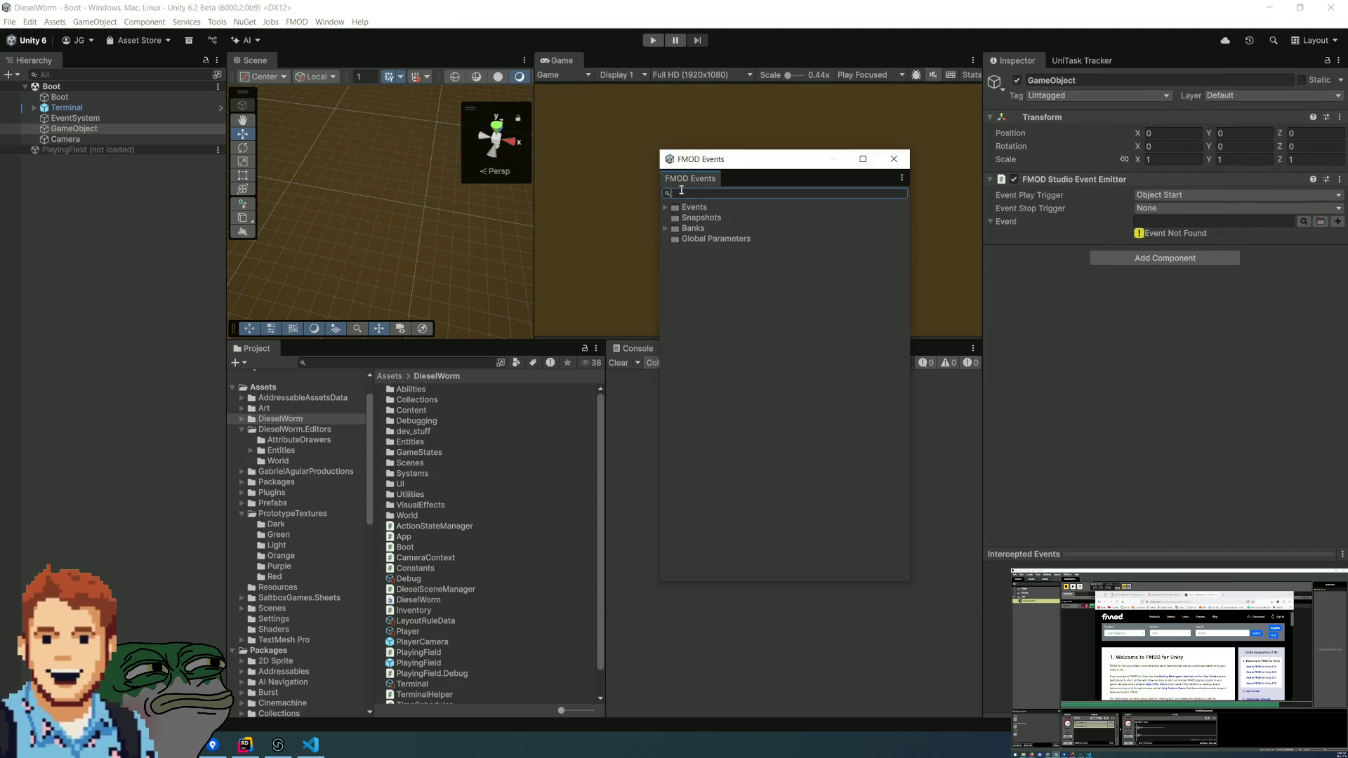
pyautogui.click(667, 208)
pyautogui.doubleClick(691, 218)
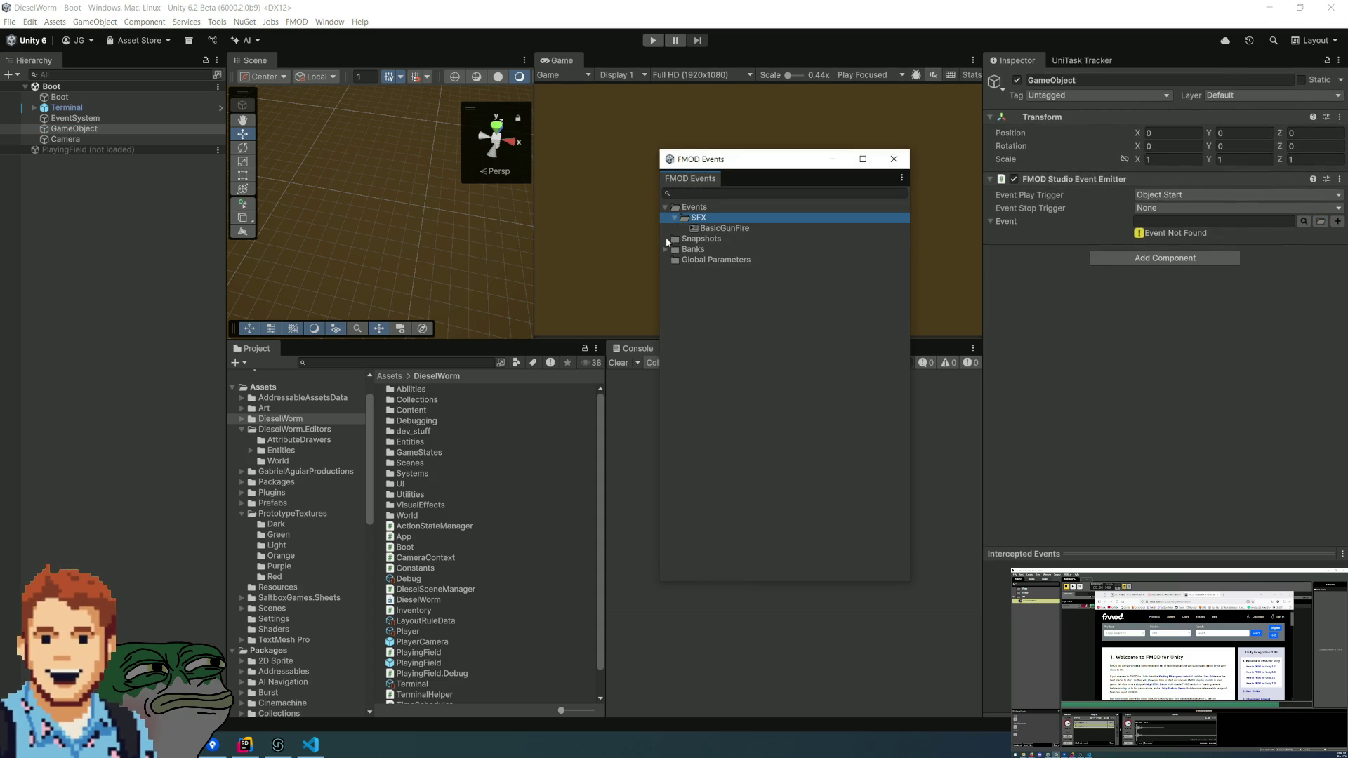
pyautogui.click(664, 249)
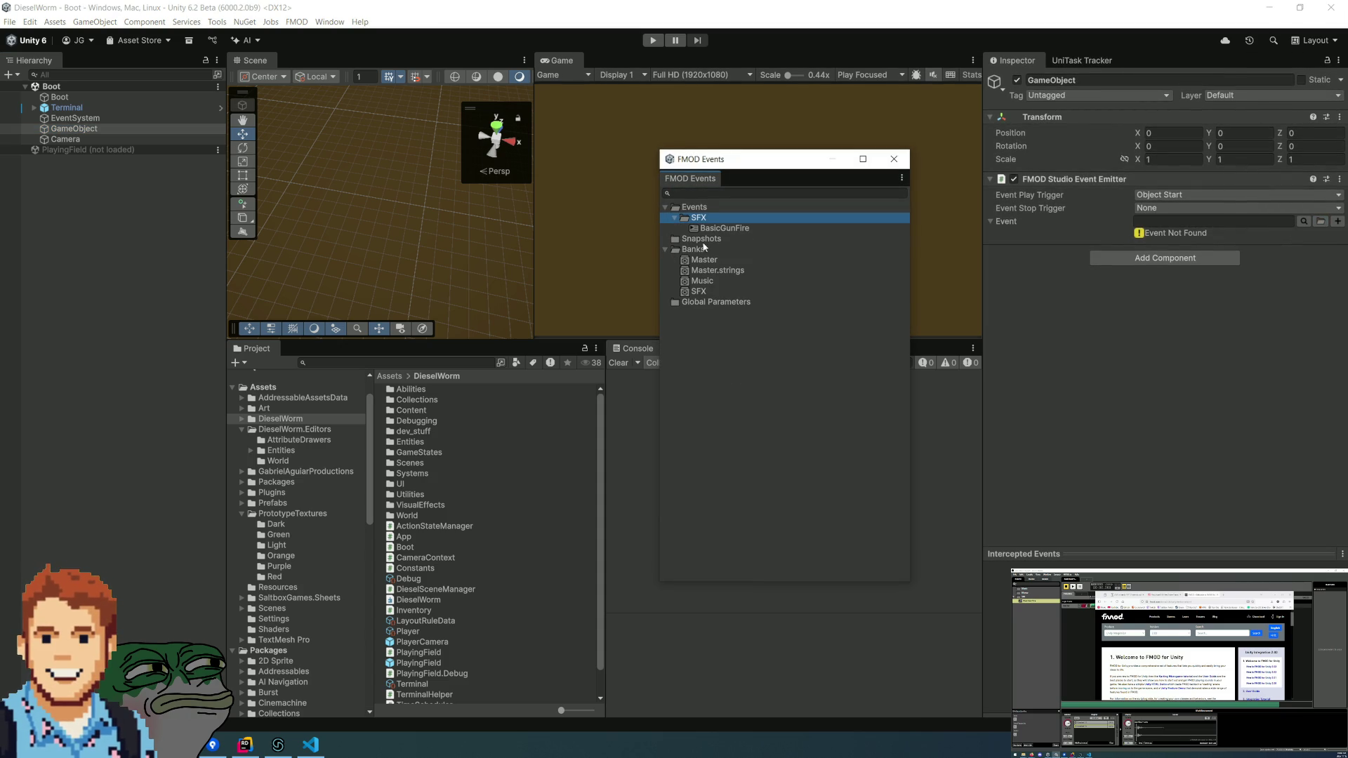
pyautogui.click(699, 229)
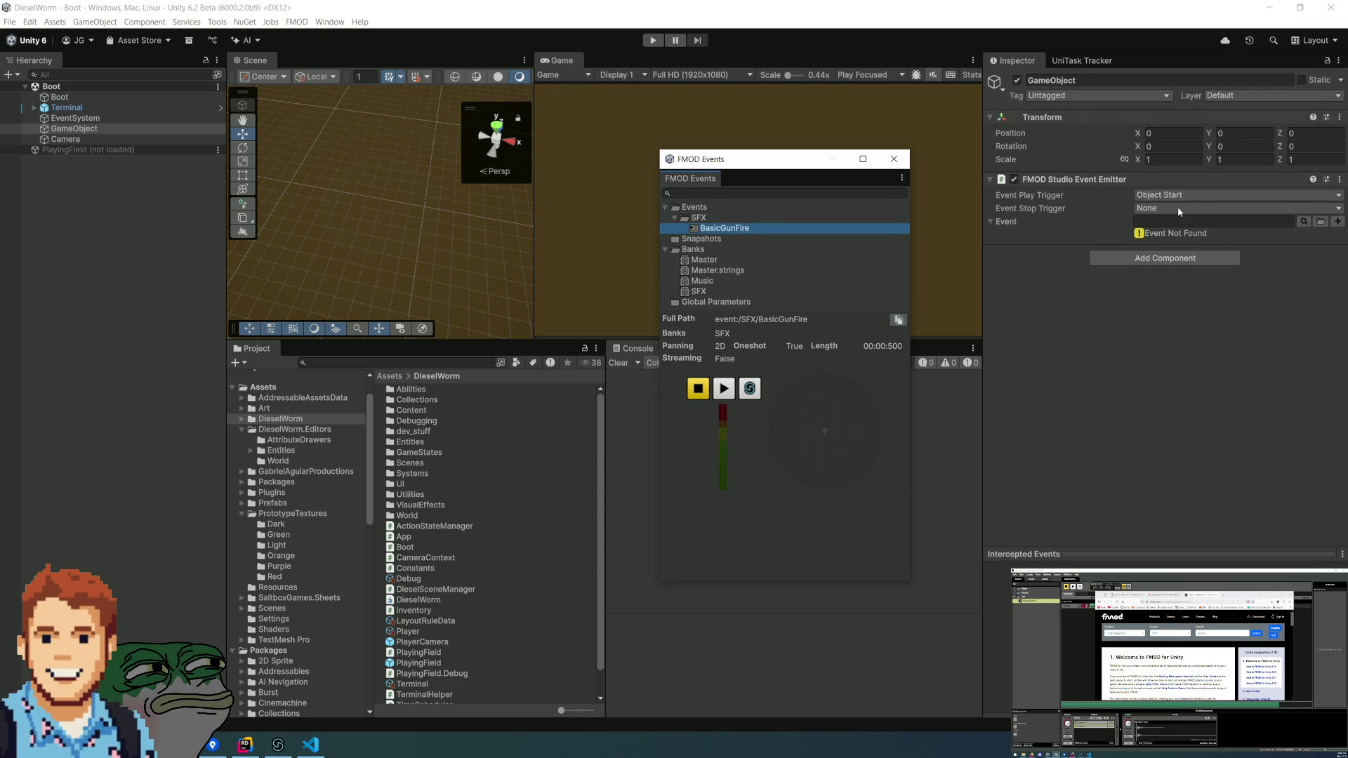
pyautogui.rightClick(1167, 222)
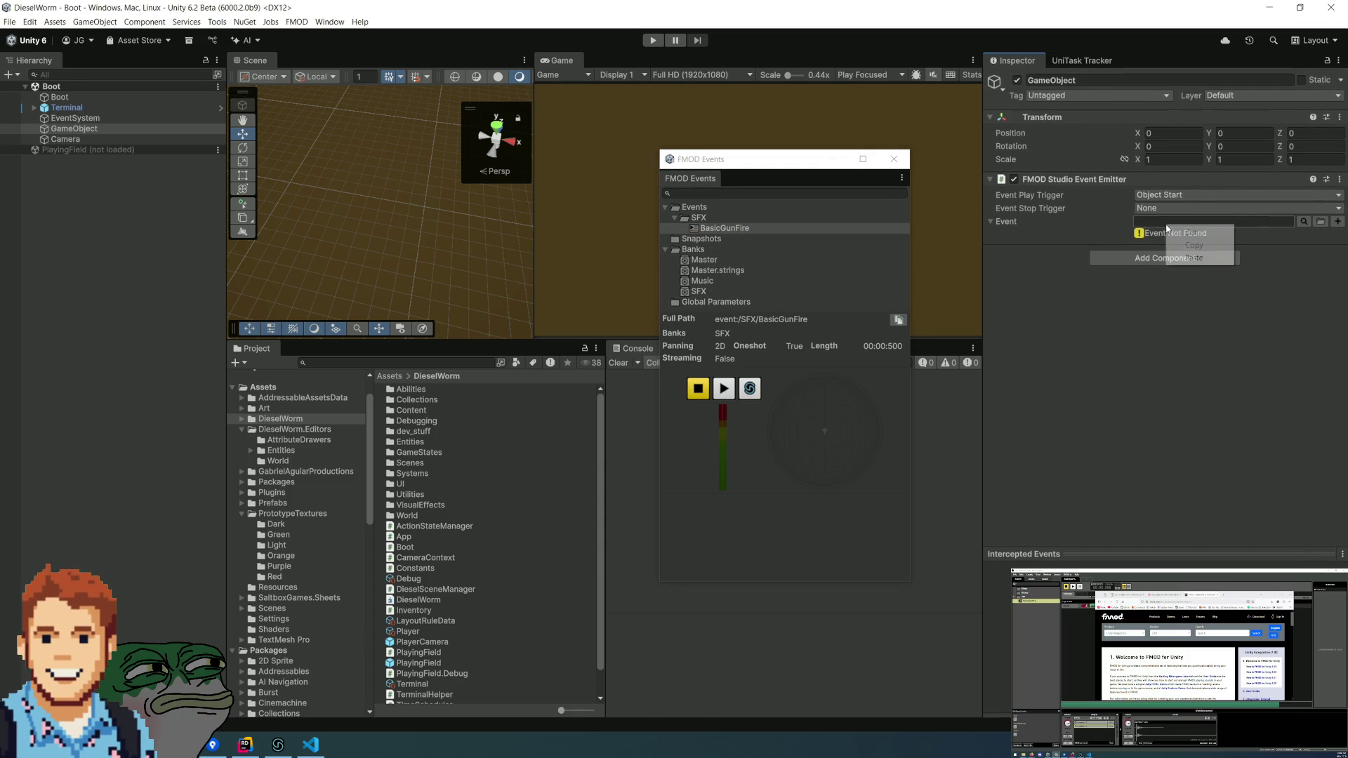
pyautogui.click(1199, 258)
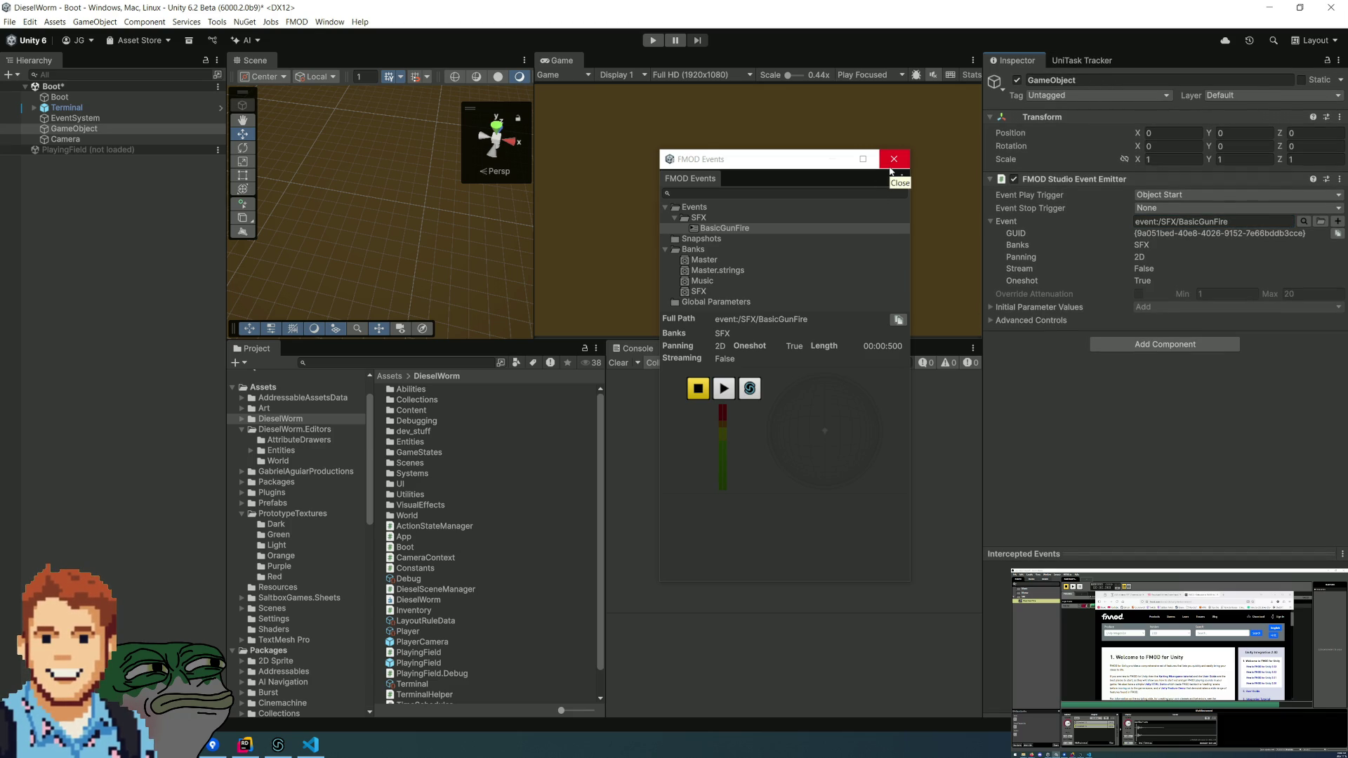
pyautogui.click(1268, 225)
pyautogui.click(1271, 229)
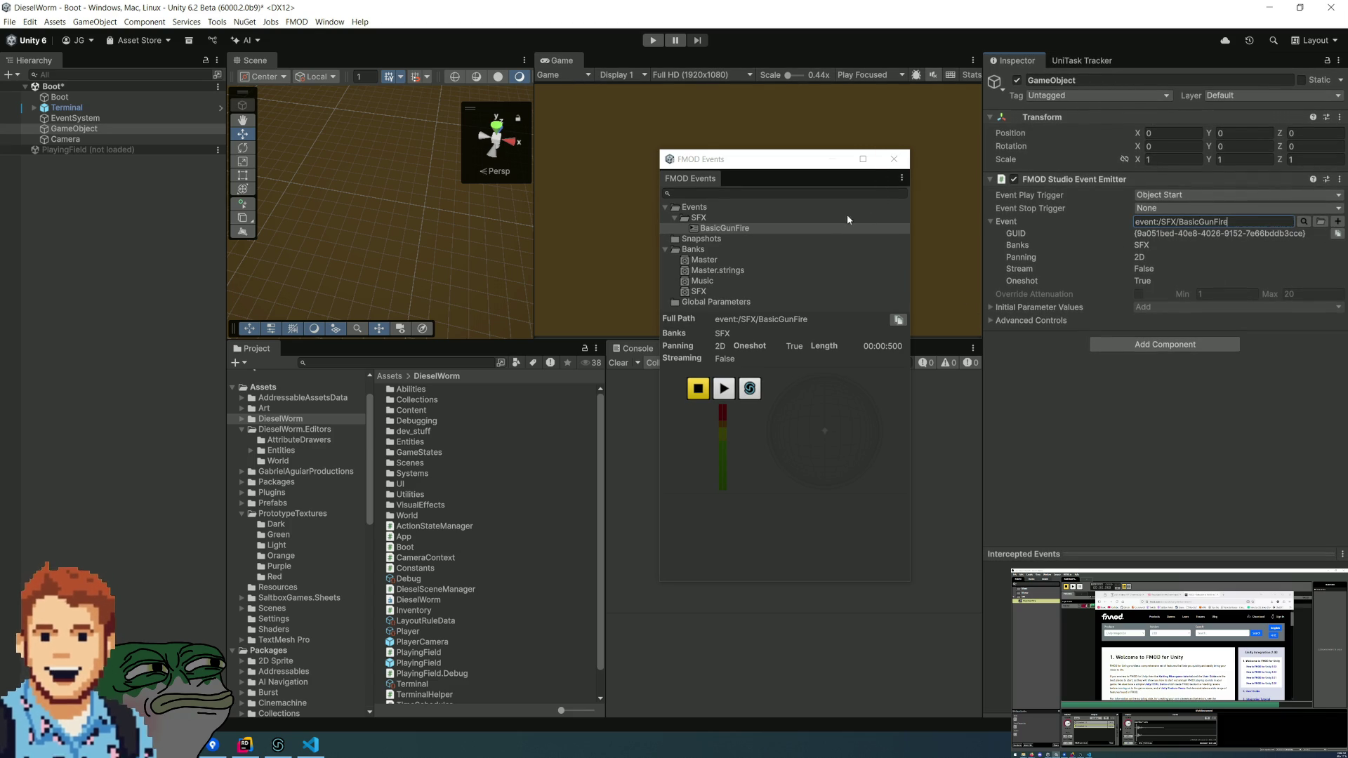
pyautogui.click(704, 231)
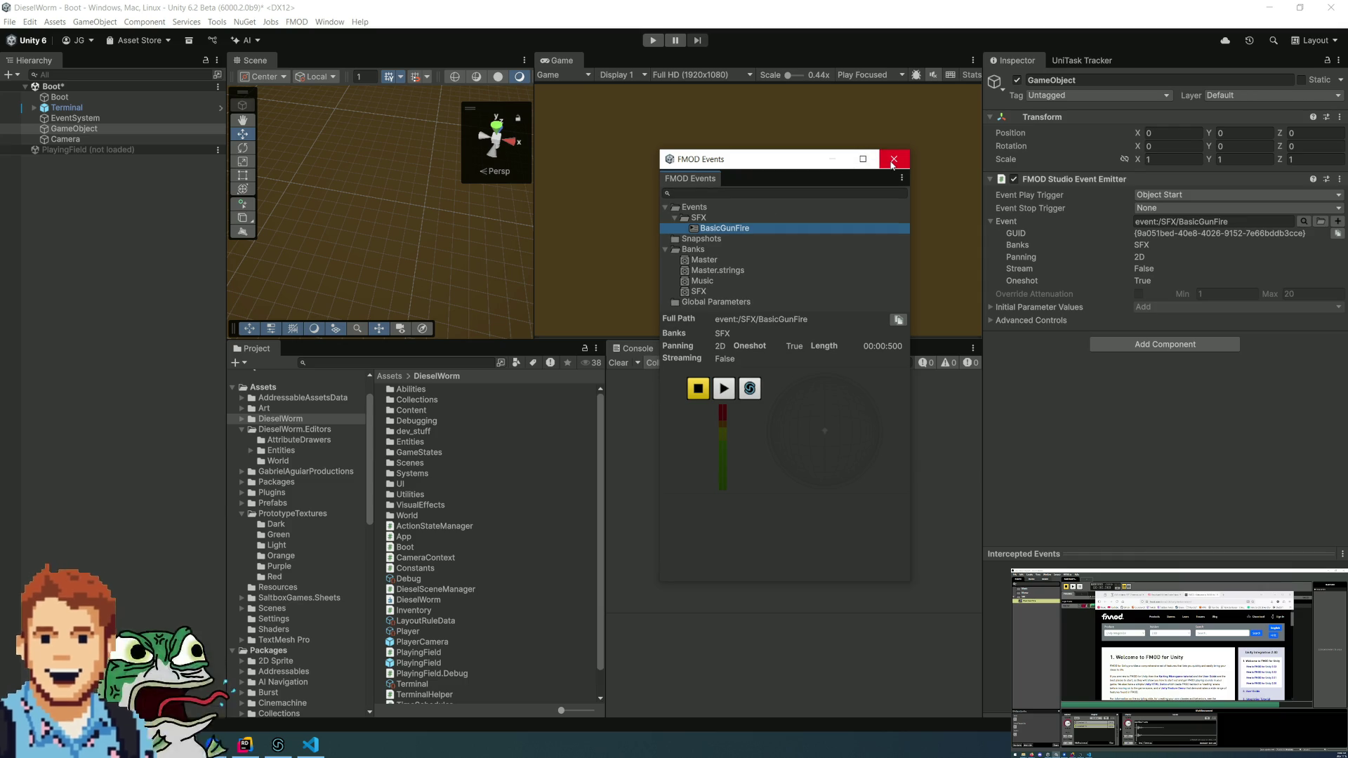
pyautogui.click(892, 160)
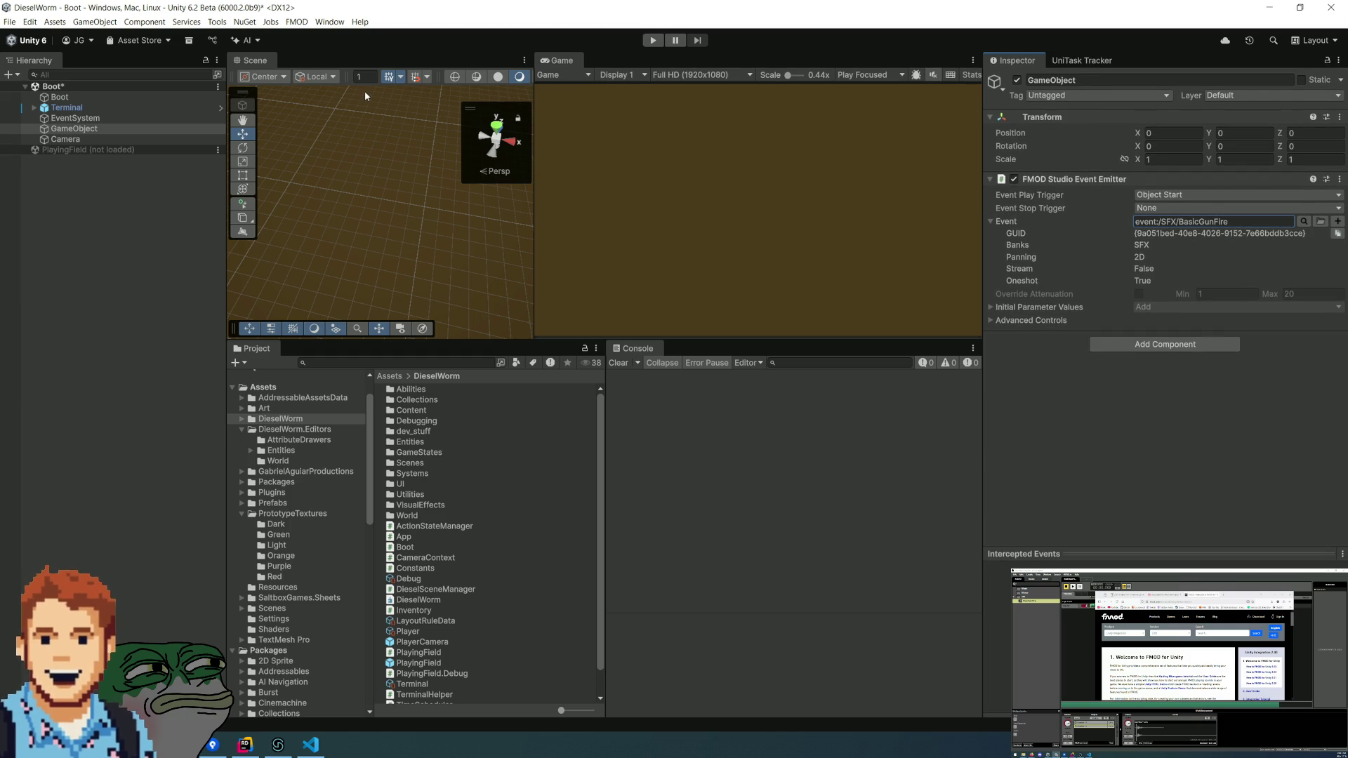
# - Save the Boot scene, keep the emitter's Object Start trigger, and enter Play mode
pyautogui.click(175, 246)
pyautogui.hotkey('ctrl', 's')
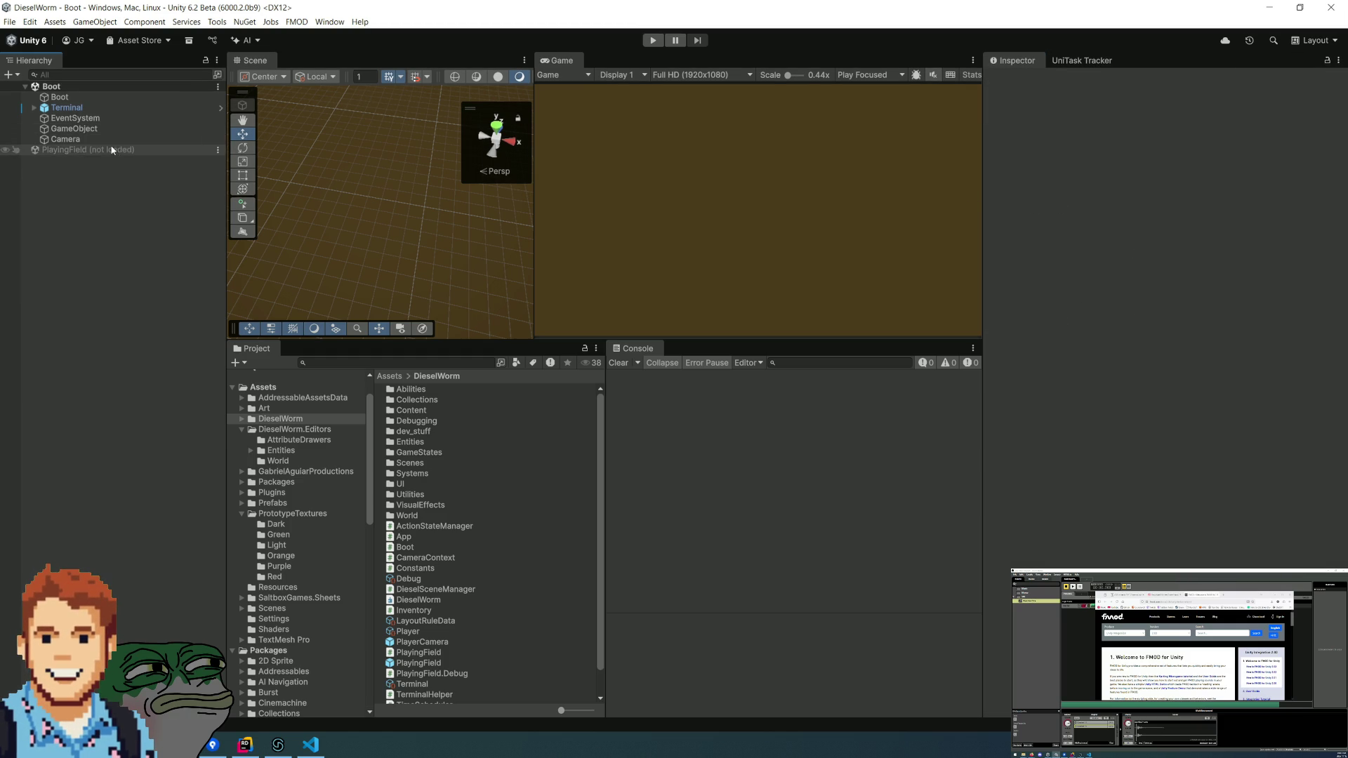
pyautogui.click(98, 129)
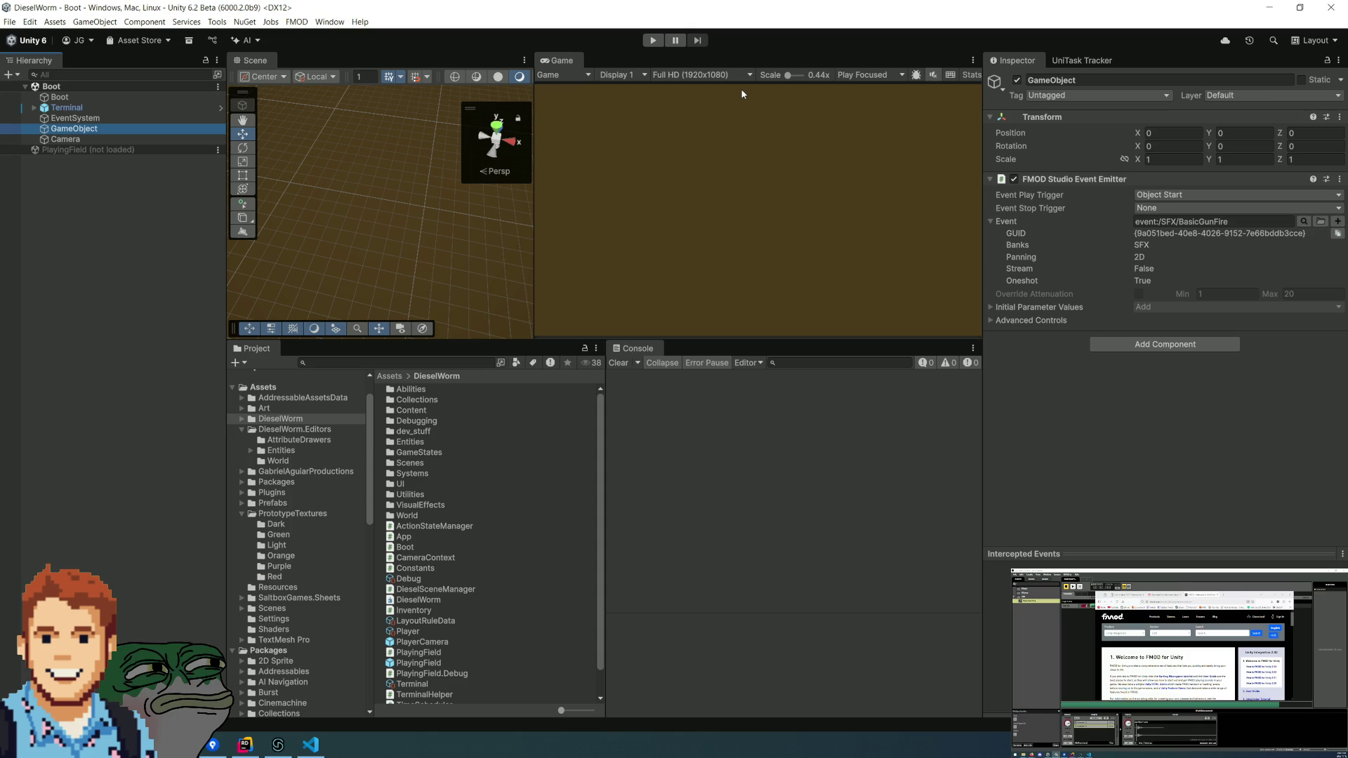
pyautogui.click(1219, 196)
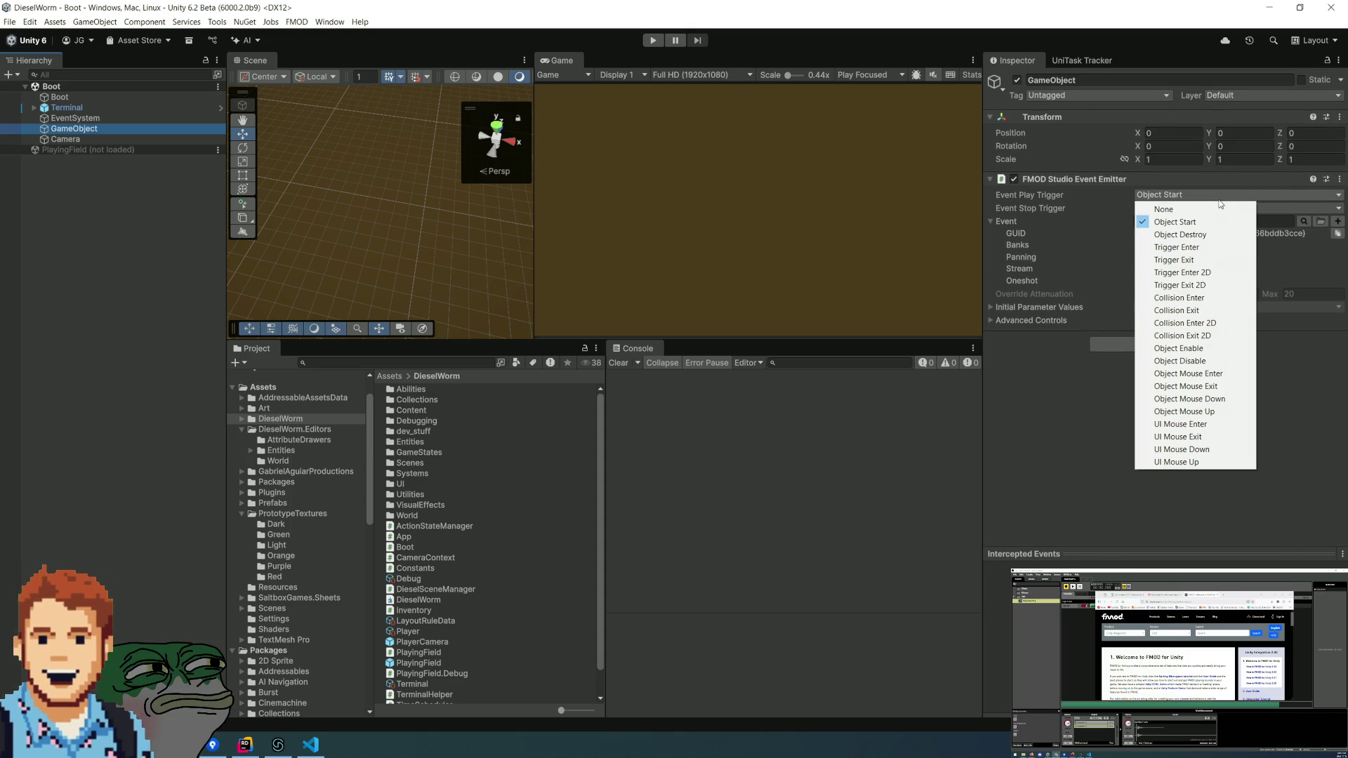
pyautogui.click(1046, 420)
pyautogui.click(653, 40)
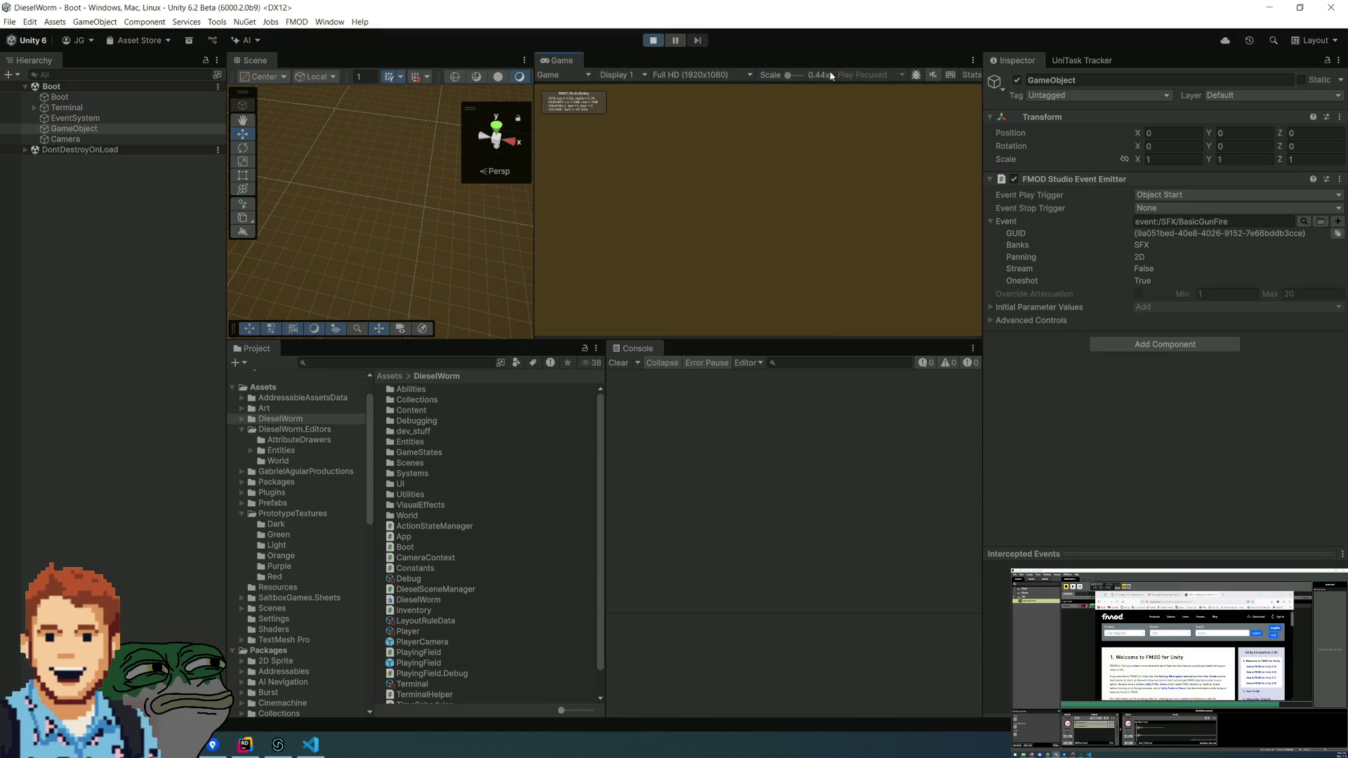
# - Stop play mode, run the Boot scene once more and stop it, then open the Play Focused dropdown
pyautogui.click(660, 40)
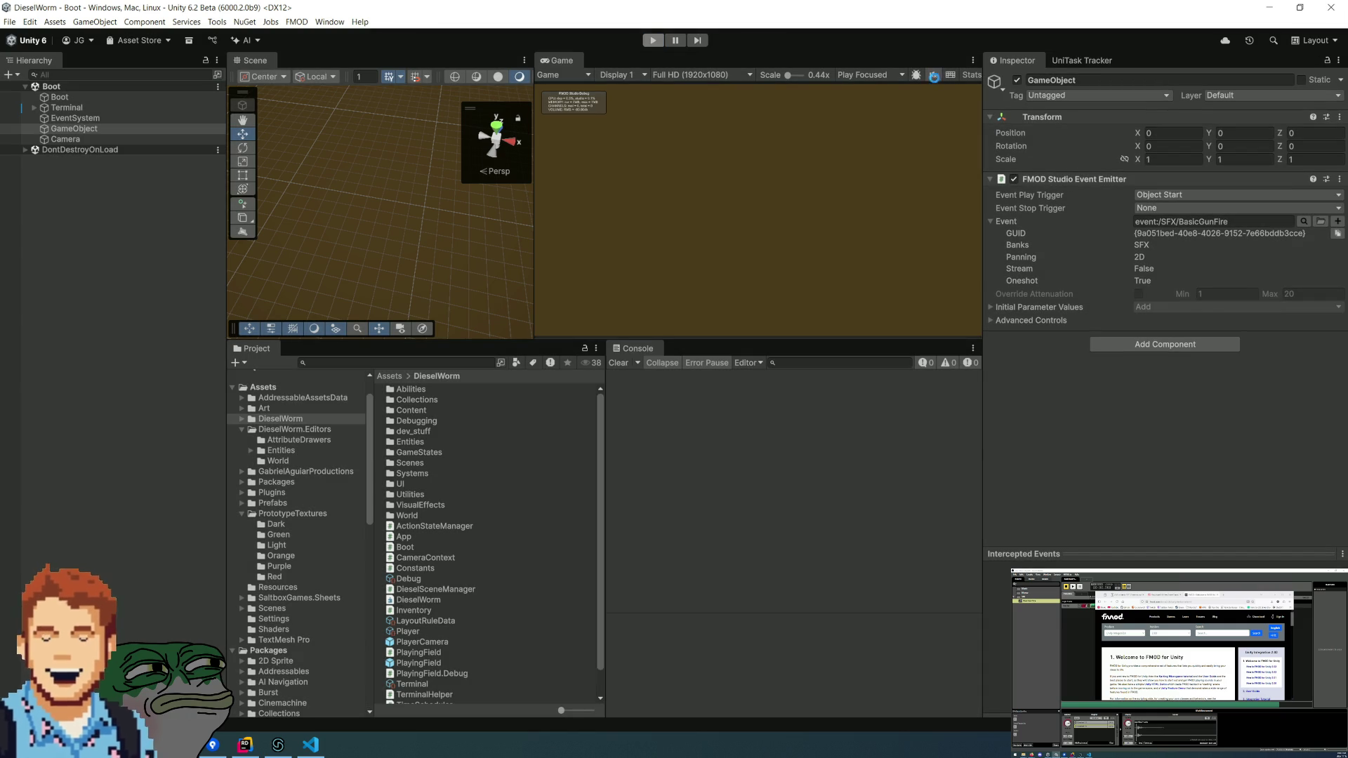
pyautogui.click(655, 41)
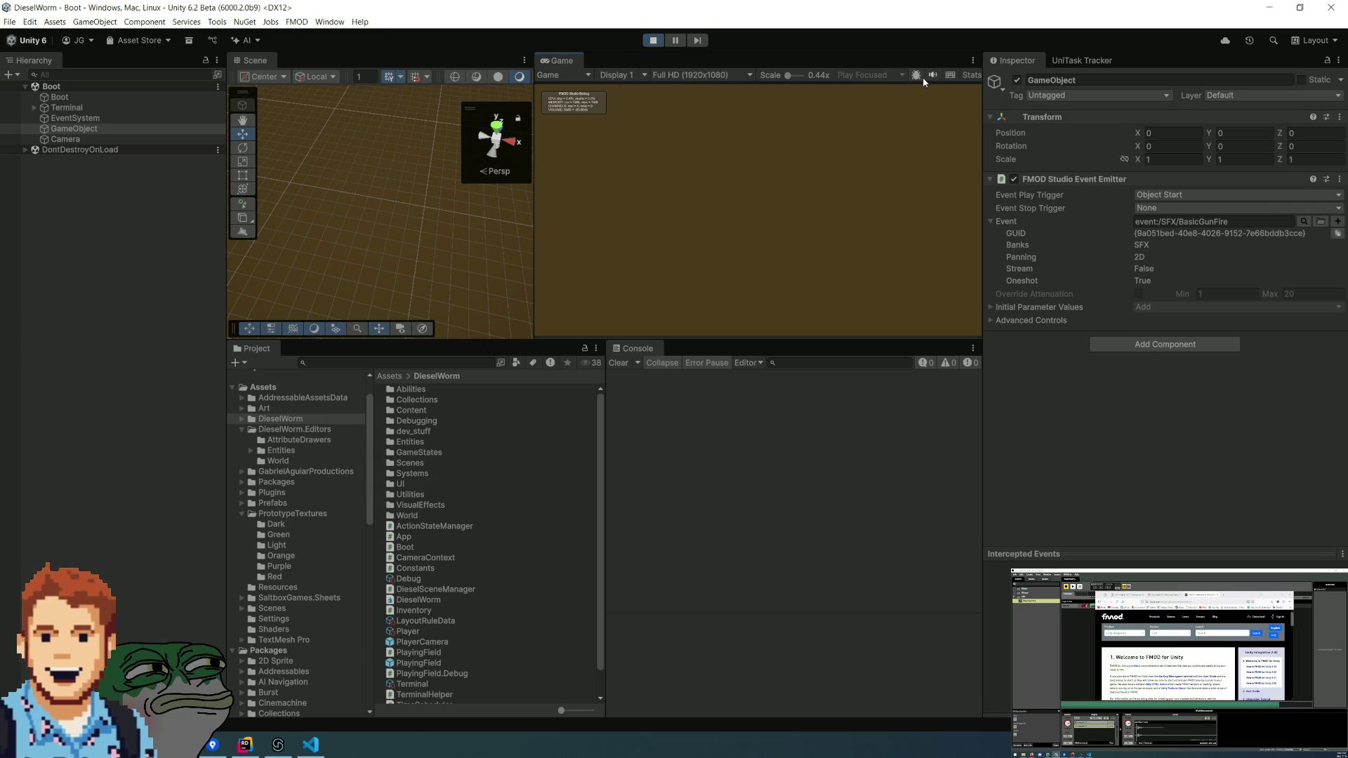
pyautogui.click(654, 44)
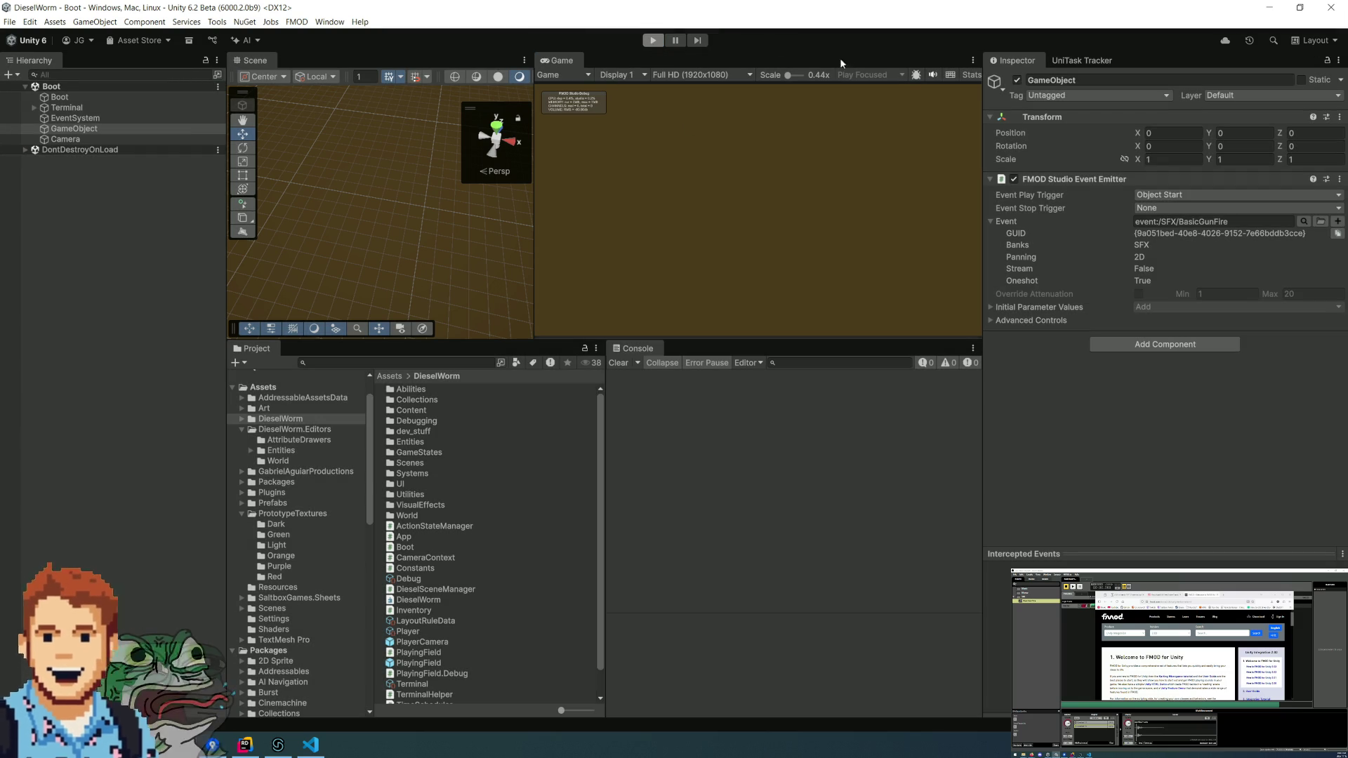
pyautogui.click(879, 75)
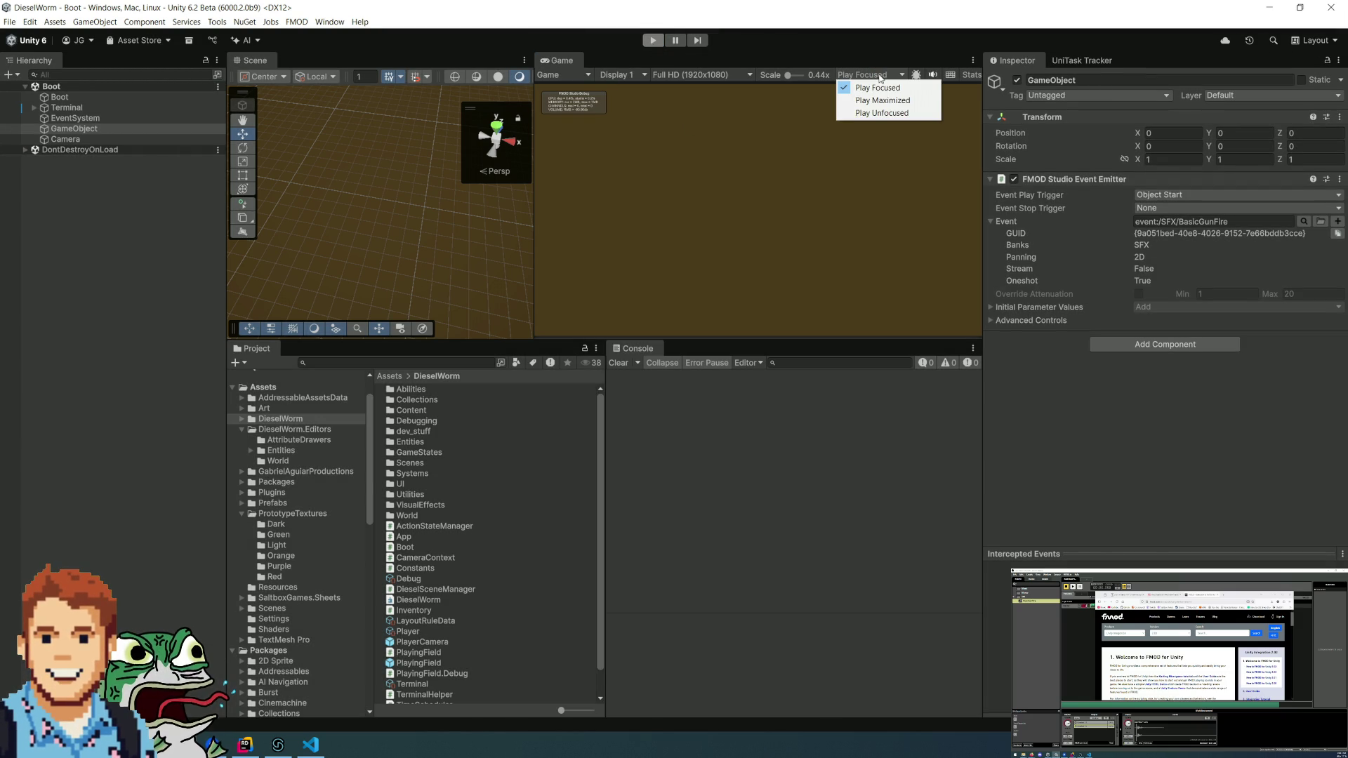
# - Switch the Game view to Play Maximized and select GameObject in the Hierarchy
pyautogui.click(890, 101)
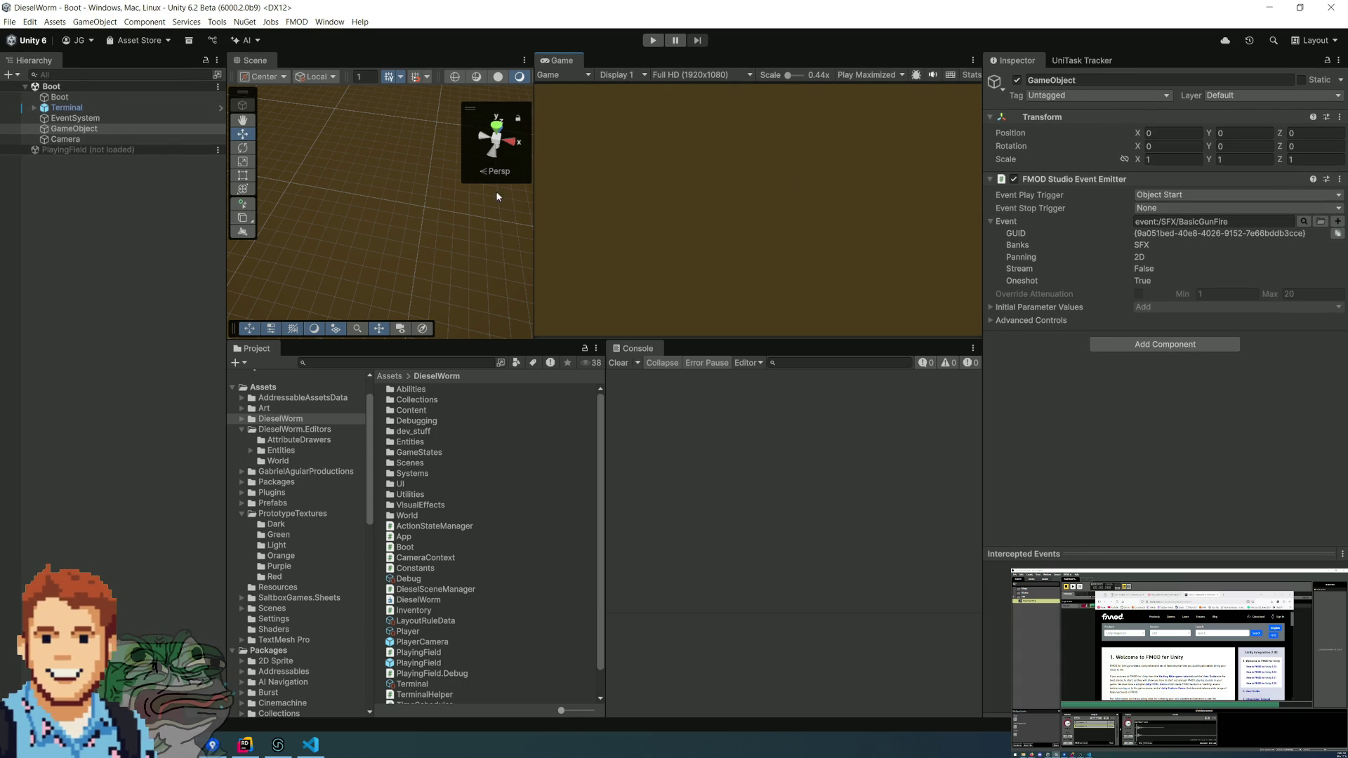
pyautogui.click(65, 139)
pyautogui.click(69, 131)
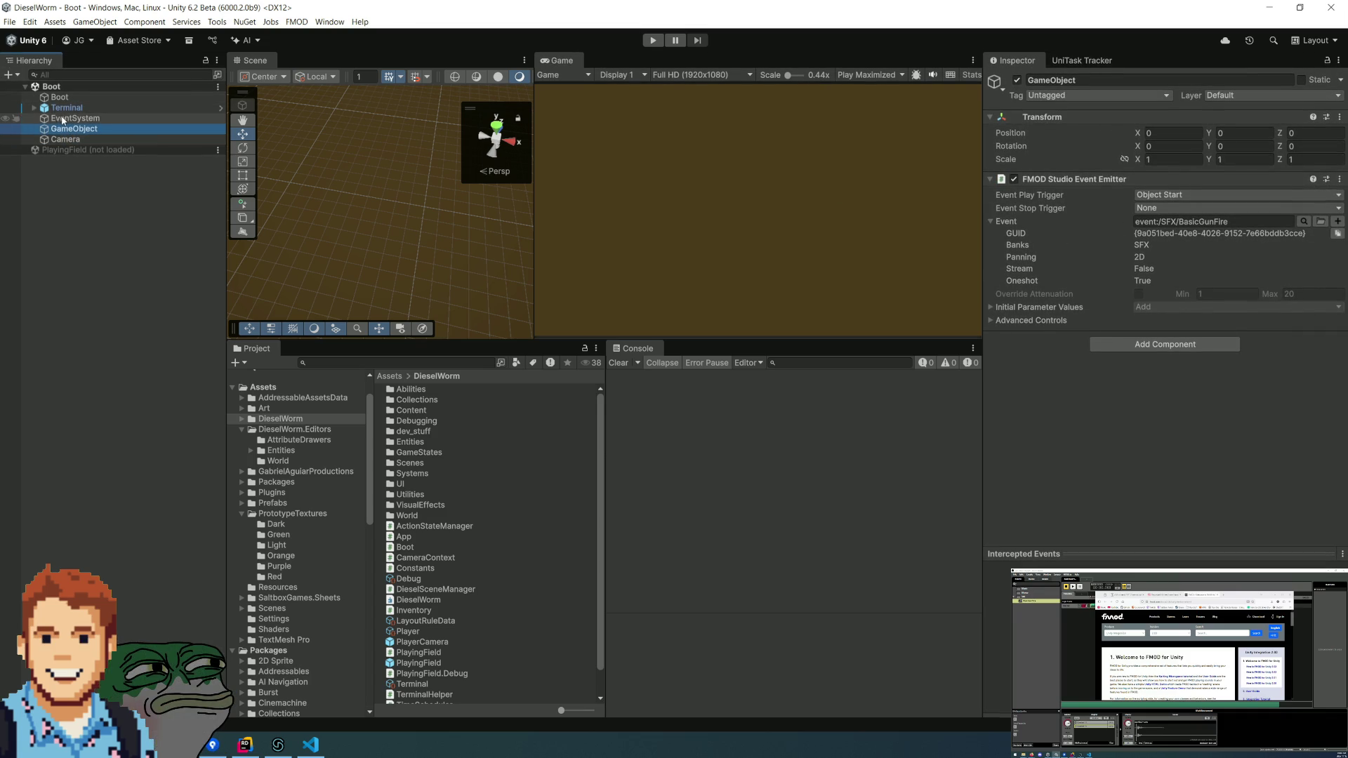
# - Parent GameObject under the Camera and set its Position to 0, 0, 0
pyautogui.click(87, 138)
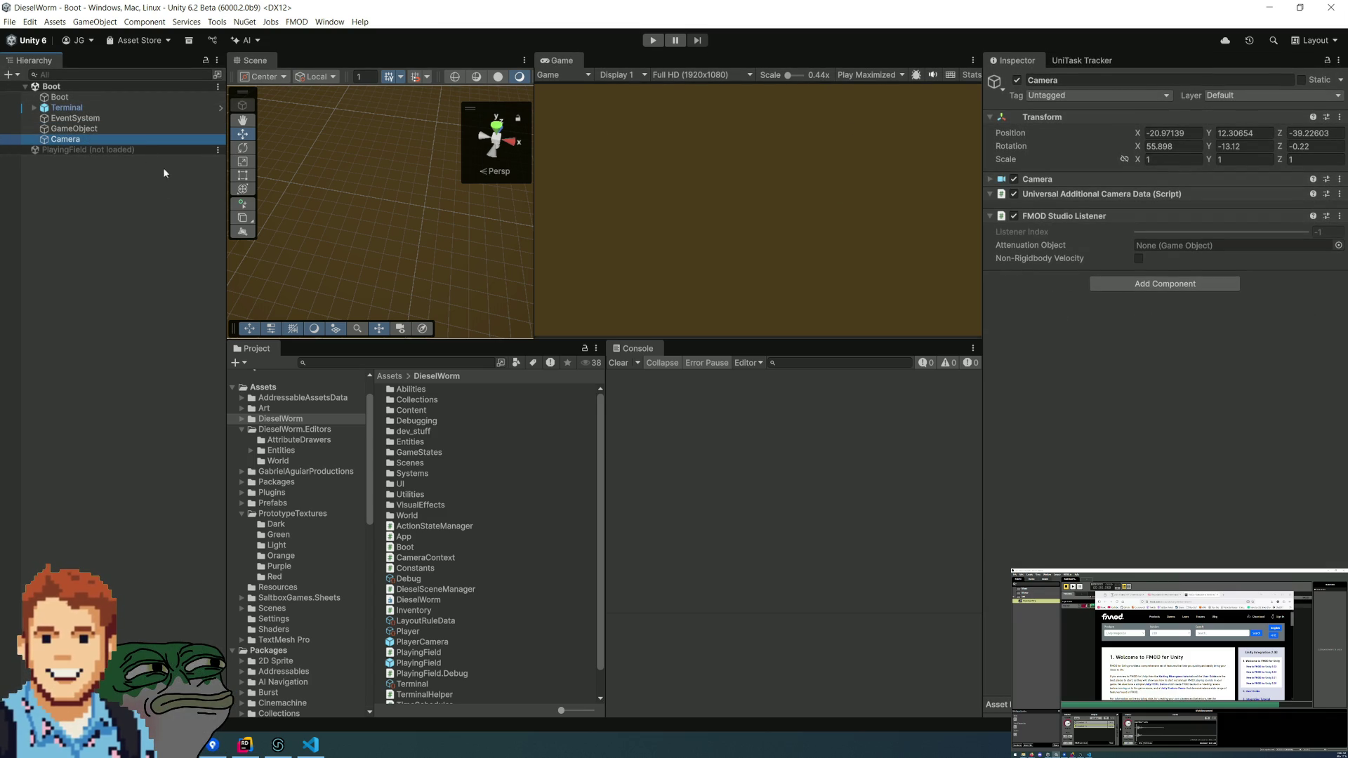
pyautogui.click(108, 128)
pyautogui.moveTo(107, 129); pyautogui.dragTo(79, 142)
pyautogui.click(1161, 133)
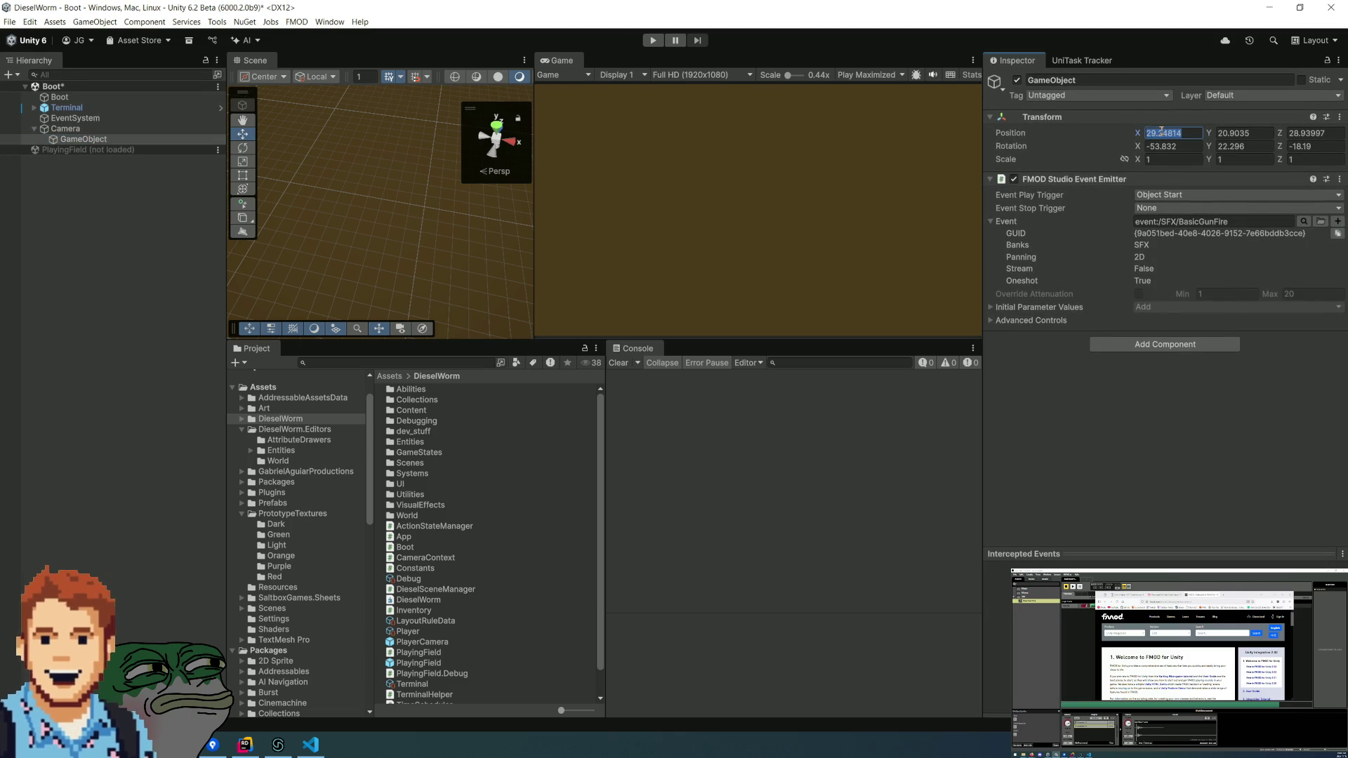
pyautogui.write('0')
pyautogui.press('Tab')
pyautogui.write('0')
pyautogui.press('Tab')
pyautogui.write('0')
# - Set GameObject's Rotation to 0, 0, 0 and move it back to the Hierarchy root
pyautogui.press('Tab')
pyautogui.write('0')
pyautogui.press('Tab')
pyautogui.write('0')
pyautogui.press('Tab')
pyautogui.write('0')
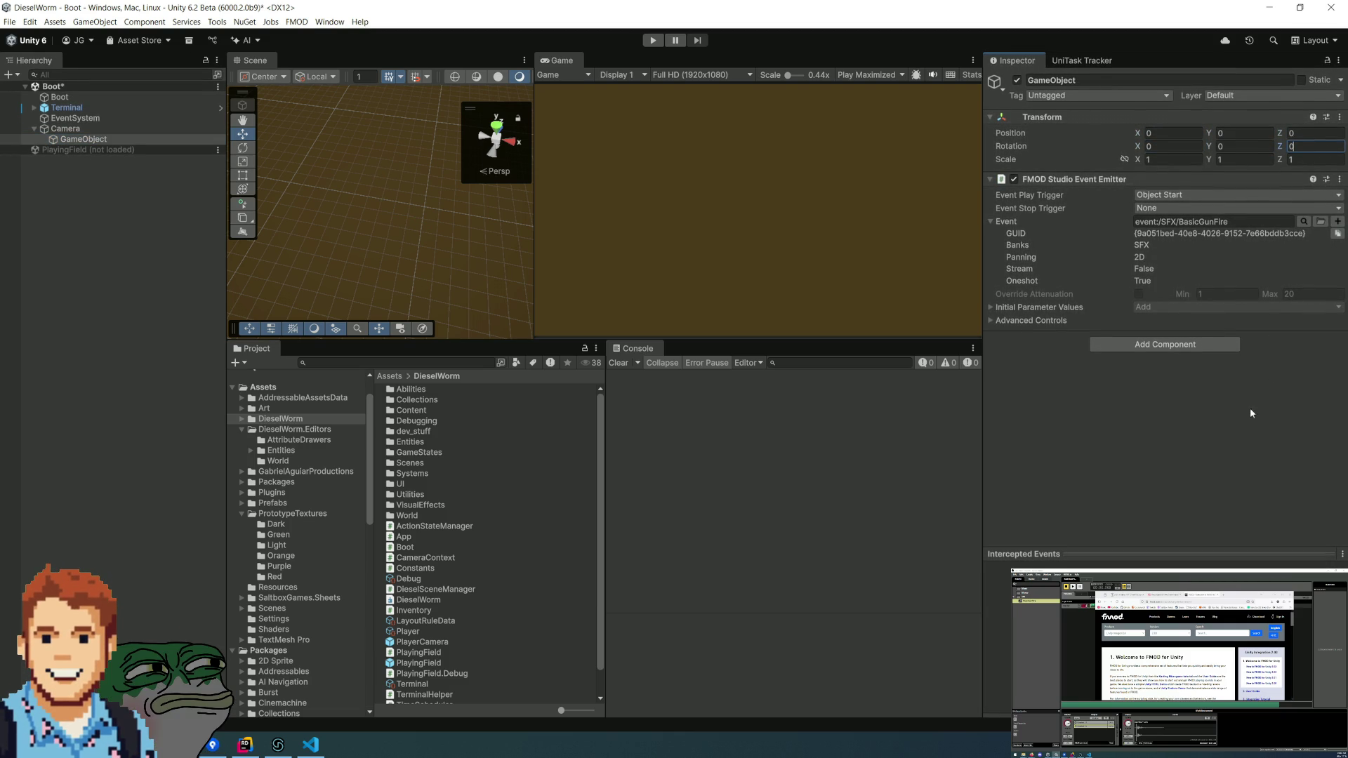
pyautogui.moveTo(124, 139); pyautogui.dragTo(124, 228)
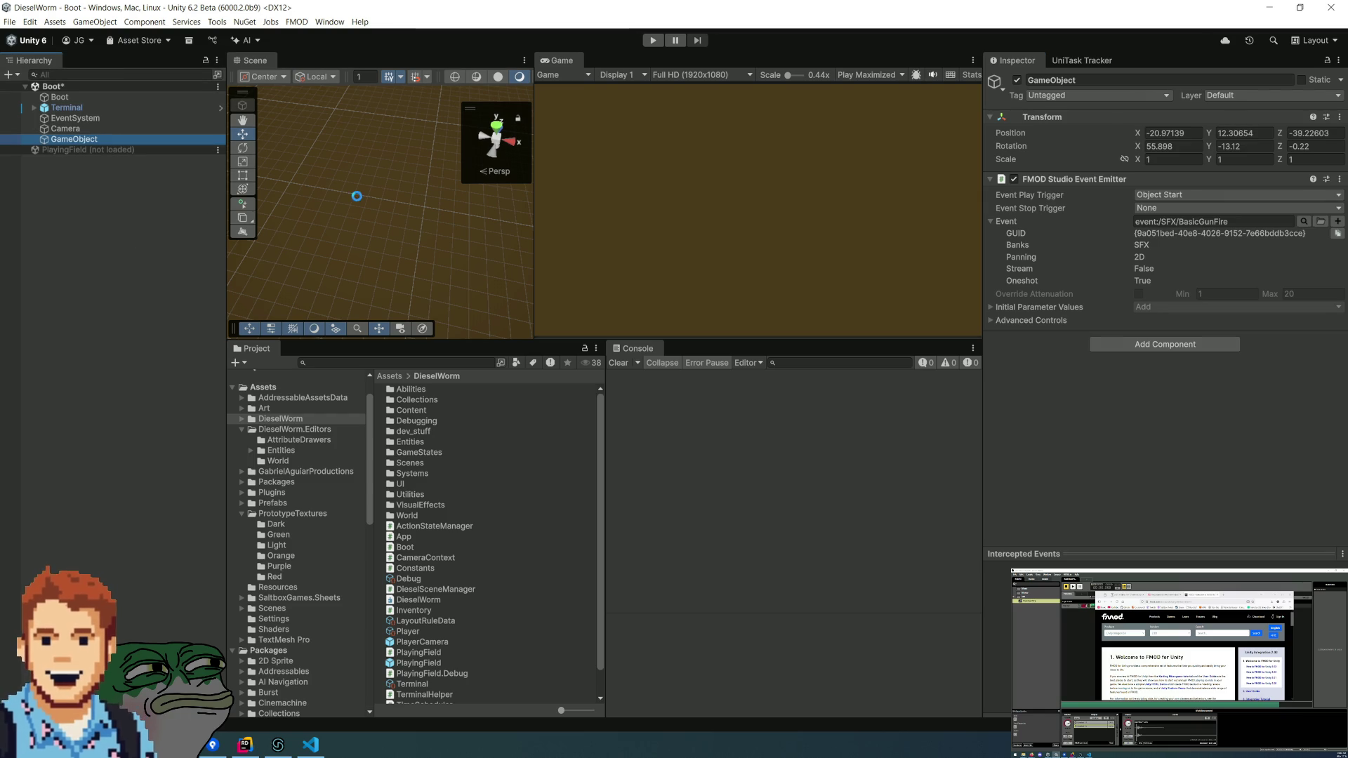
# - Expand the emitter's Advanced Controls, run and stop a maximized play test, then bring FMOD Studio forward
pyautogui.click(992, 320)
pyautogui.click(653, 40)
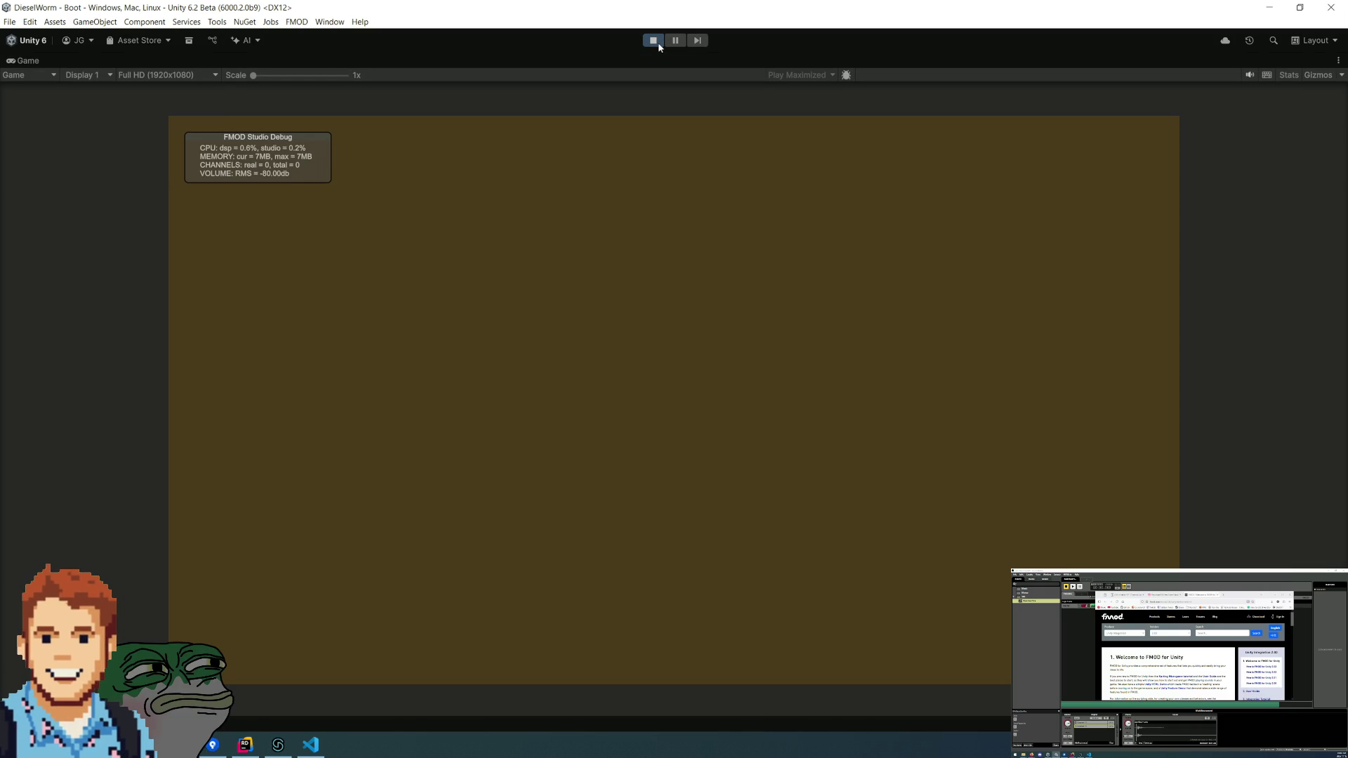
pyautogui.click(658, 43)
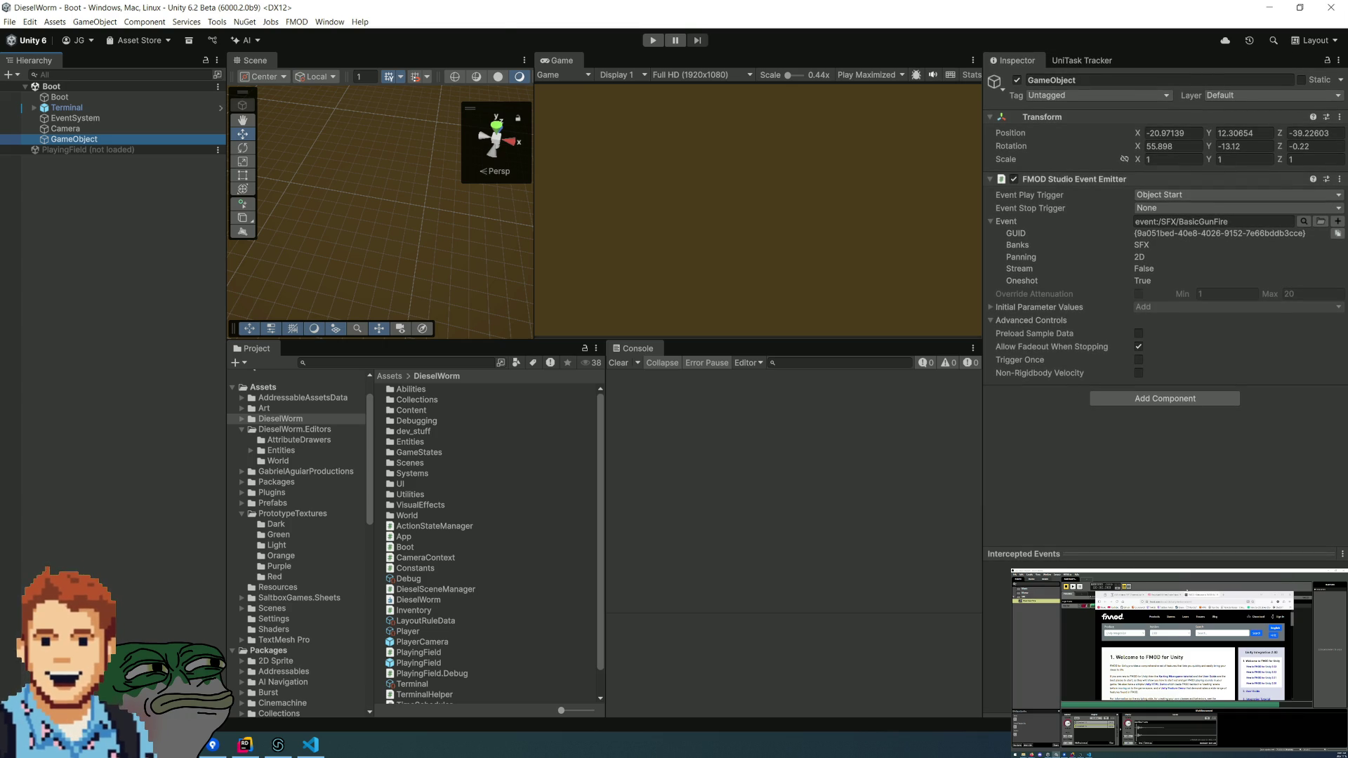
pyautogui.hotkey('alt', 'Tab')
pyautogui.click(216, 467)
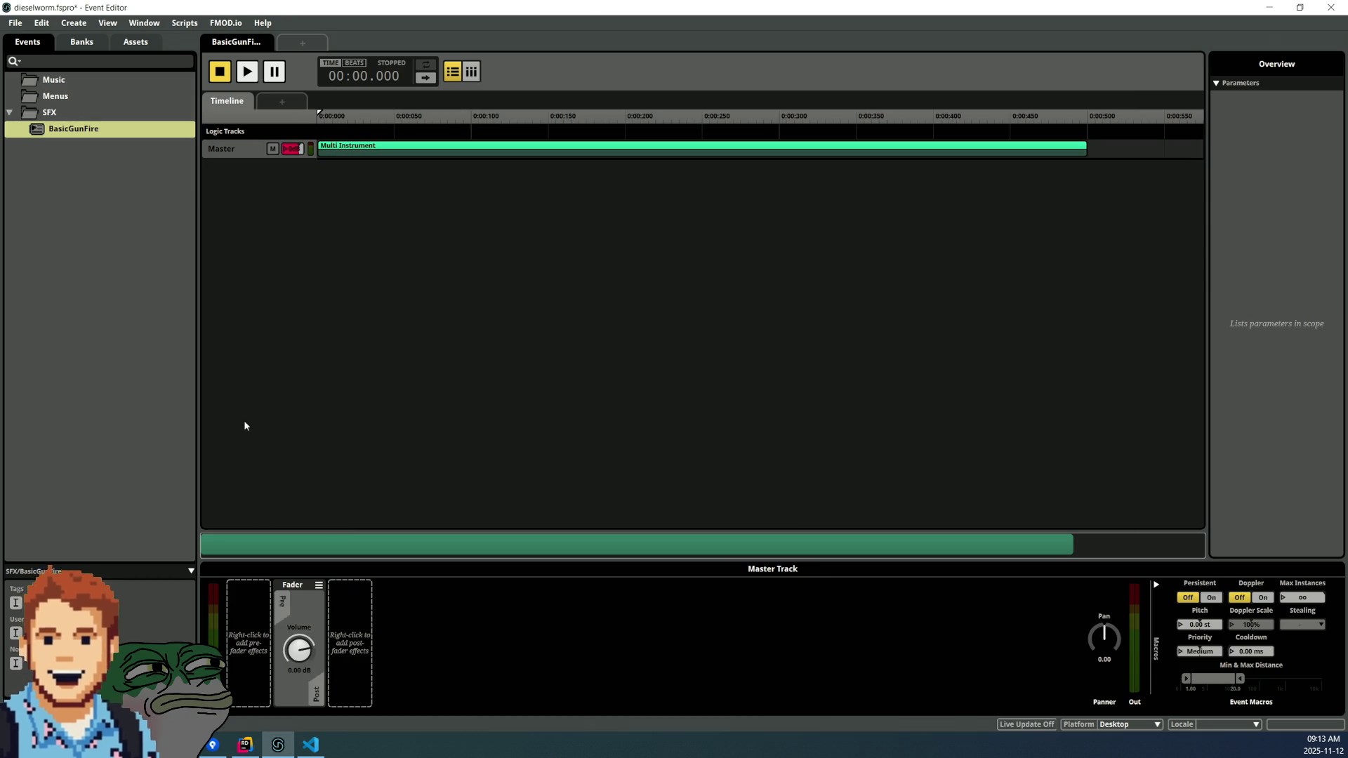
# - Inspect BasicGunFire's Multi Instrument playlist (Gunshot 1-1, Gunshot 7-1), then move to Rider
pyautogui.click(334, 151)
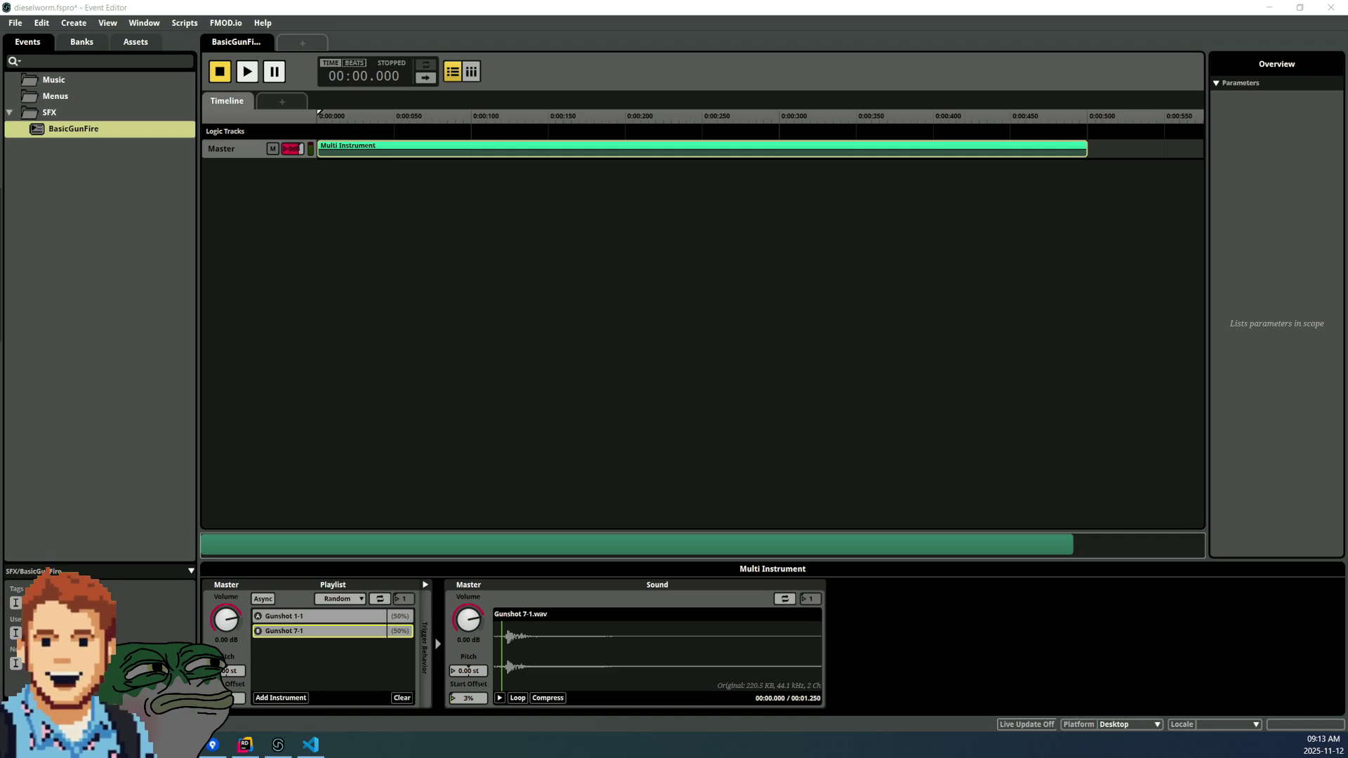
pyautogui.hotkey('alt', 'Tab')
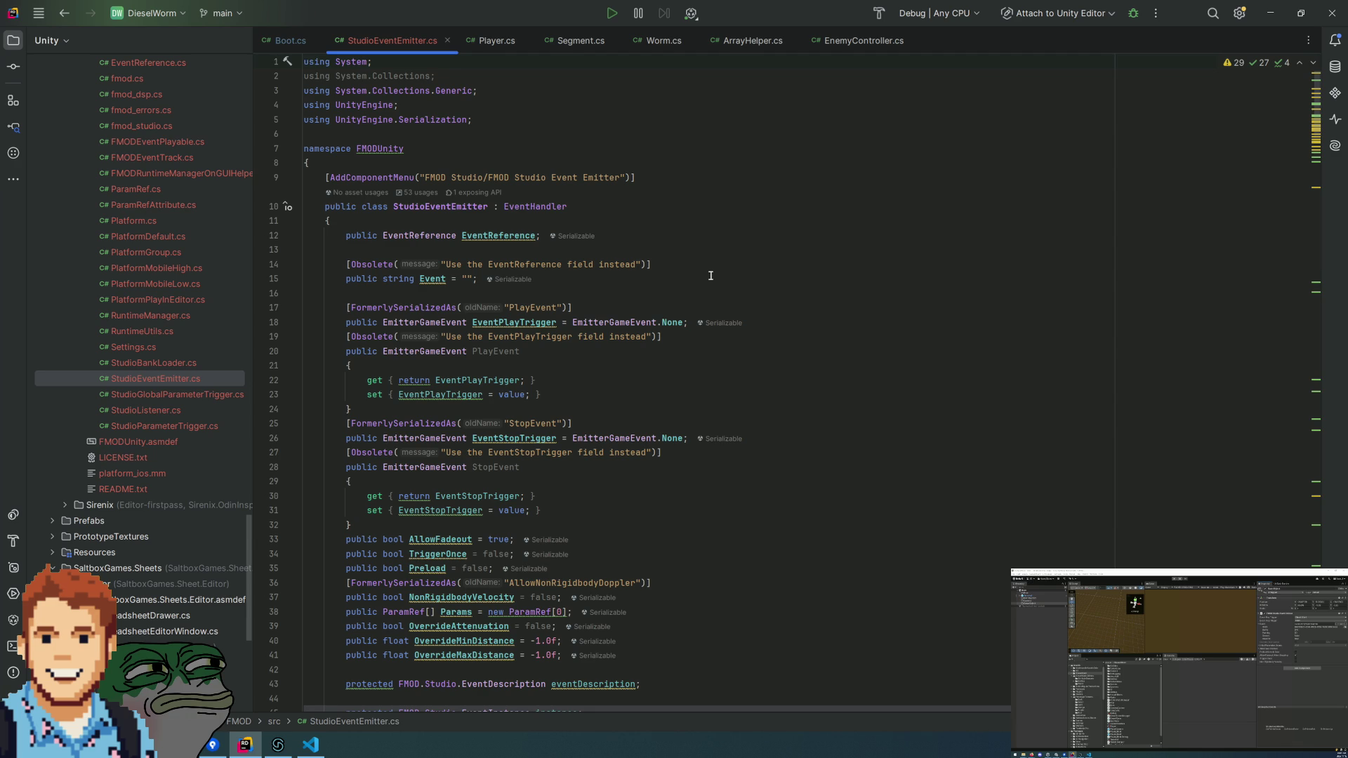
# - Scroll through StudioEventEmitter.cs and search the file for 'Emit'
pyautogui.scroll(-5, 728, 264)
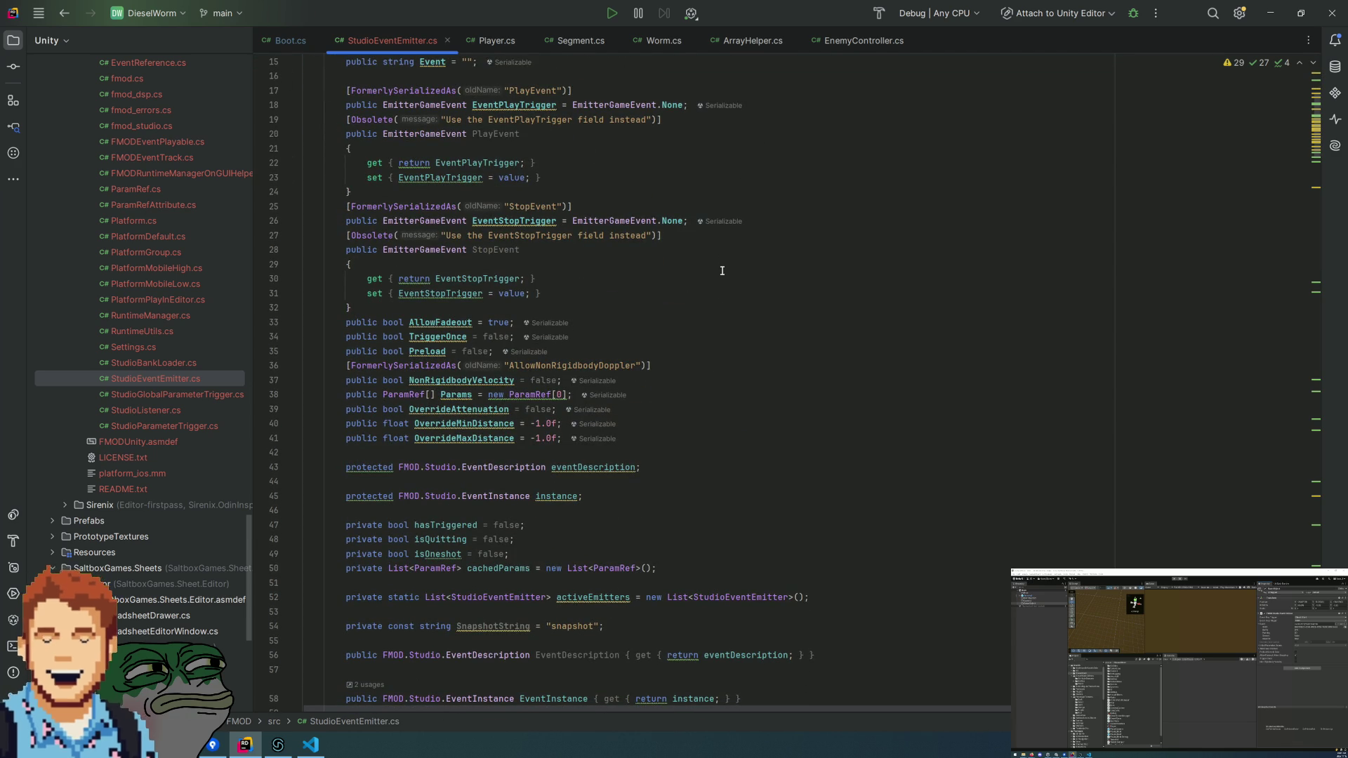
pyautogui.scroll(4, 722, 270)
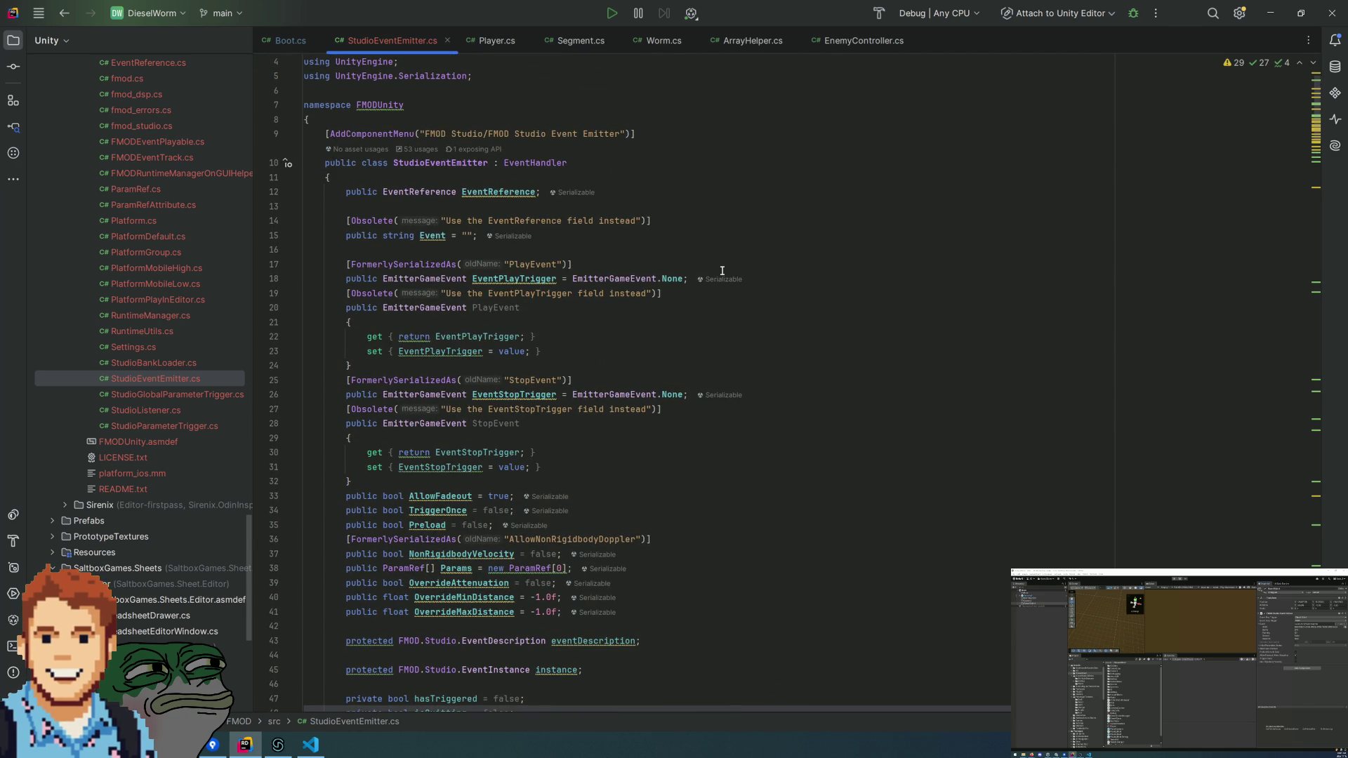
pyautogui.scroll(-15, 722, 270)
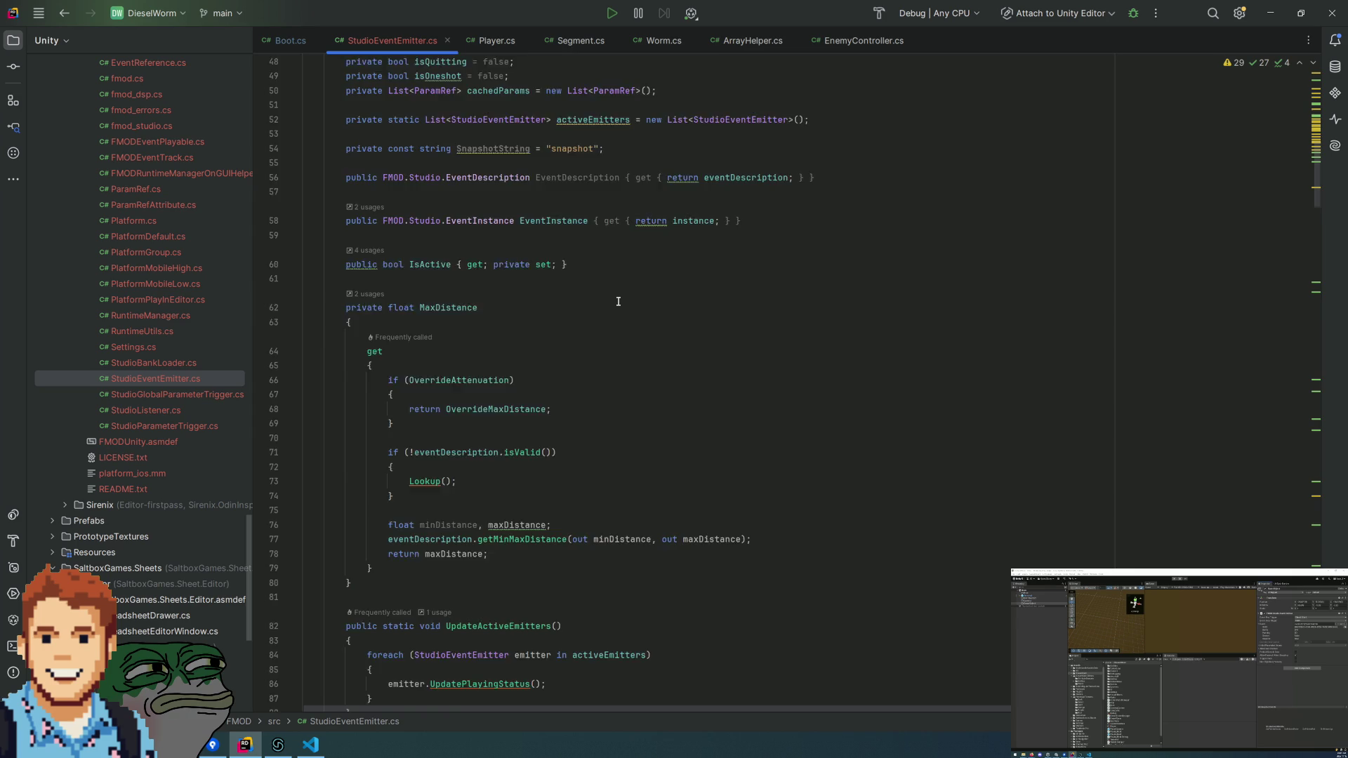
pyautogui.scroll(-4, 618, 301)
pyautogui.click(896, 424)
pyautogui.hotkey('ctrl', 'f')
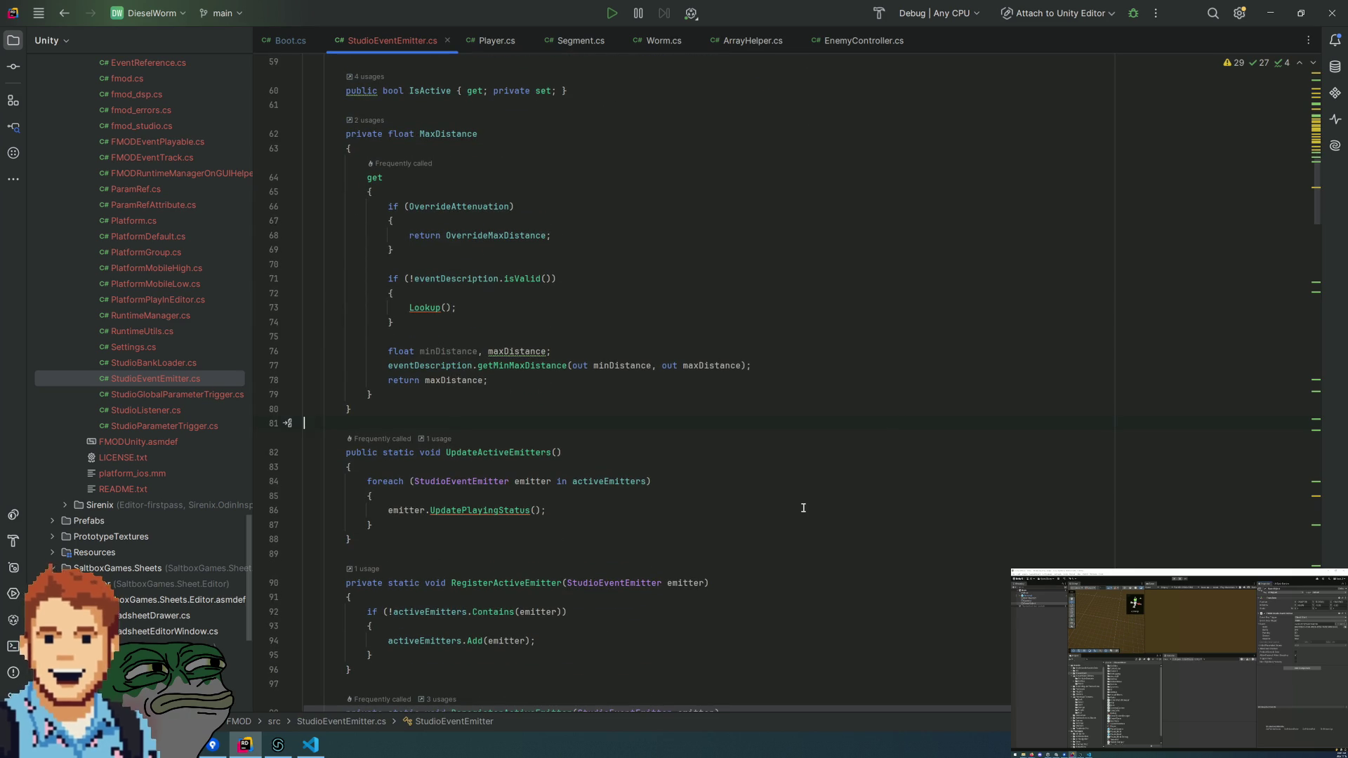
pyautogui.write('Emit')
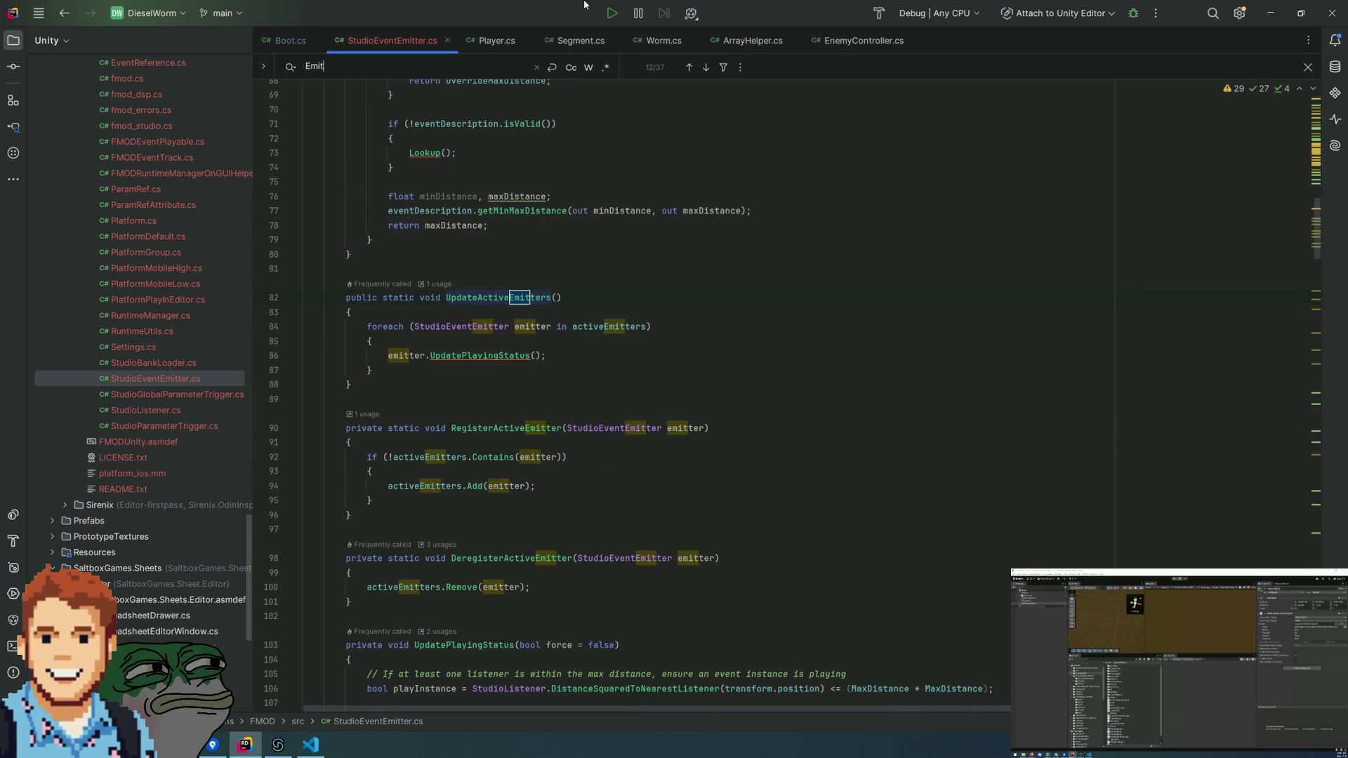
# - Step through four 'Emit' matches, clear the search, and open Boot.cs
pyautogui.click(707, 71)
pyautogui.click(707, 68)
pyautogui.click(707, 68)
pyautogui.click(707, 67)
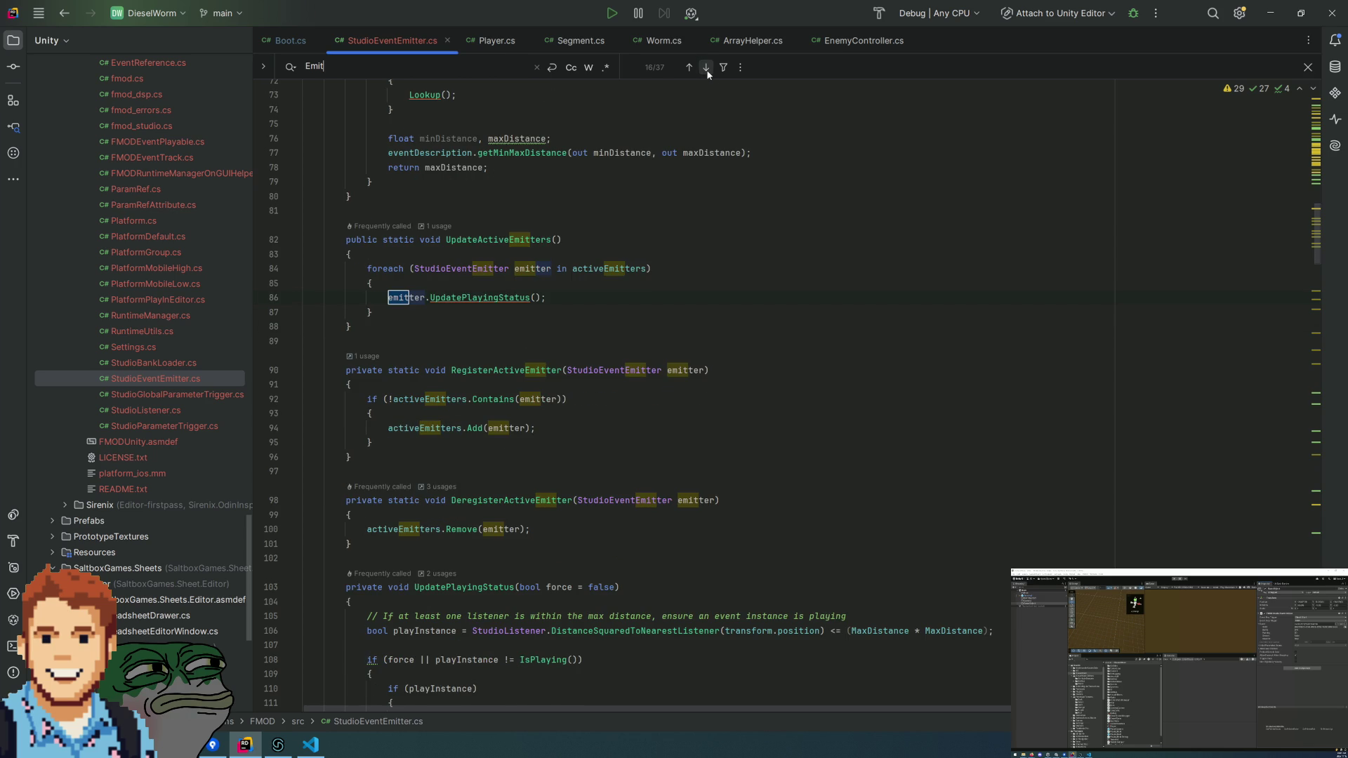
pyautogui.click(535, 67)
pyautogui.click(288, 40)
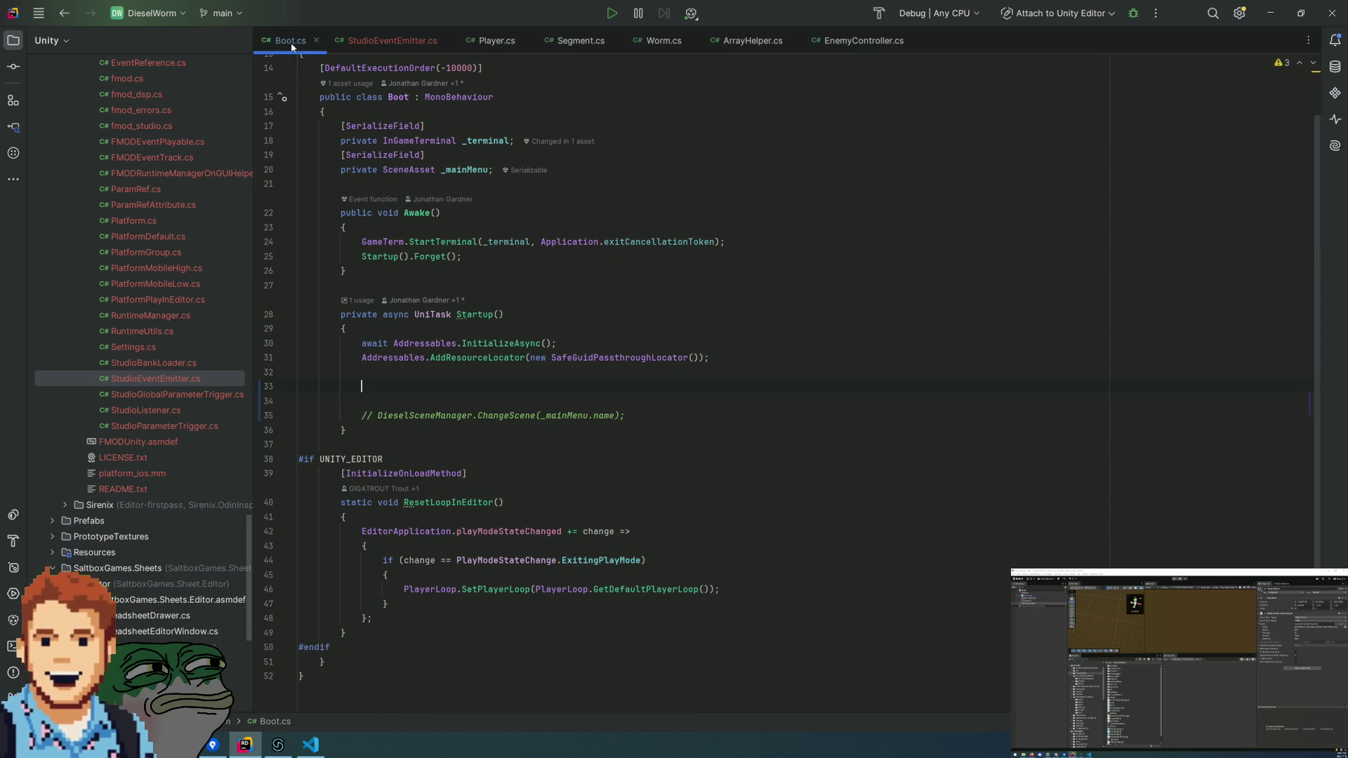
# - Type 'FMod' in Startup to browse completions, delete that stray line and blank line, then return to Unity
pyautogui.write('FMod')
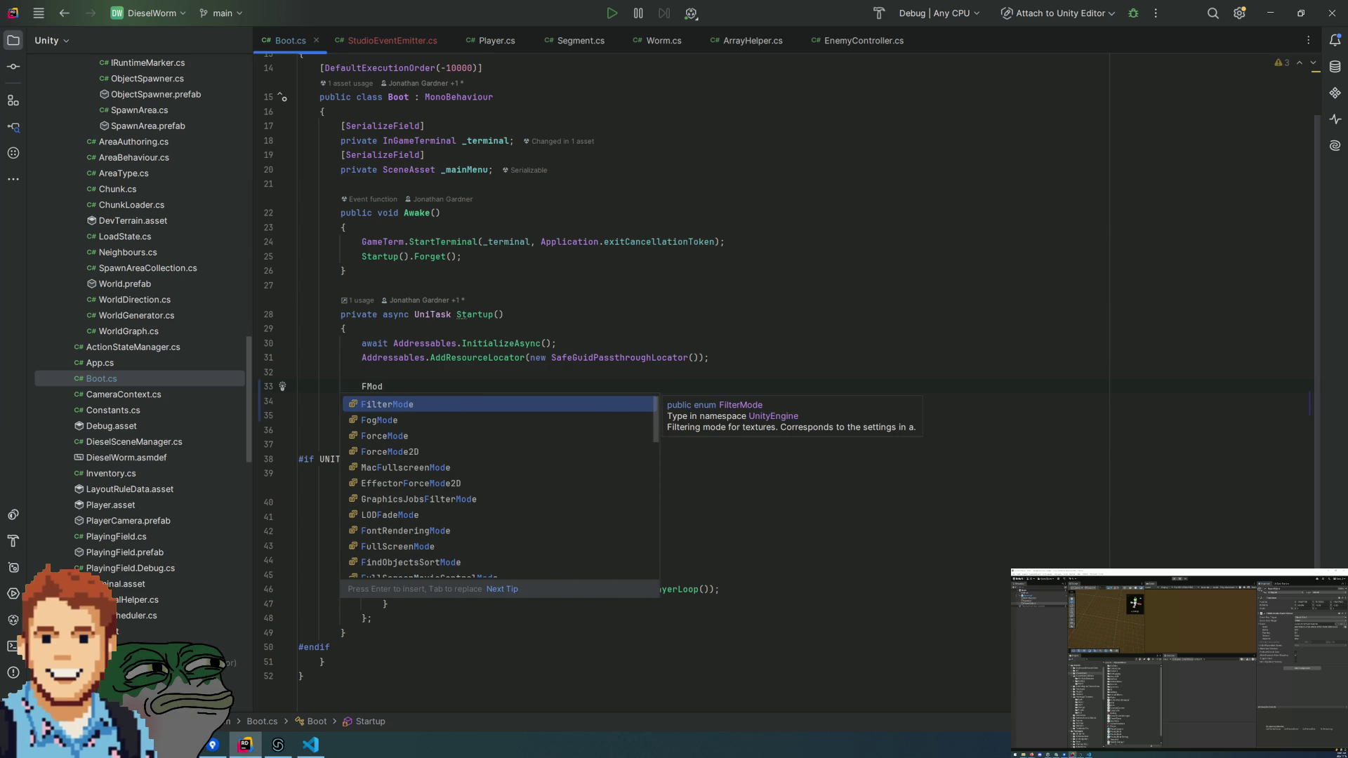
pyautogui.press('Down')
pyautogui.press('Down')
pyautogui.press('Down')
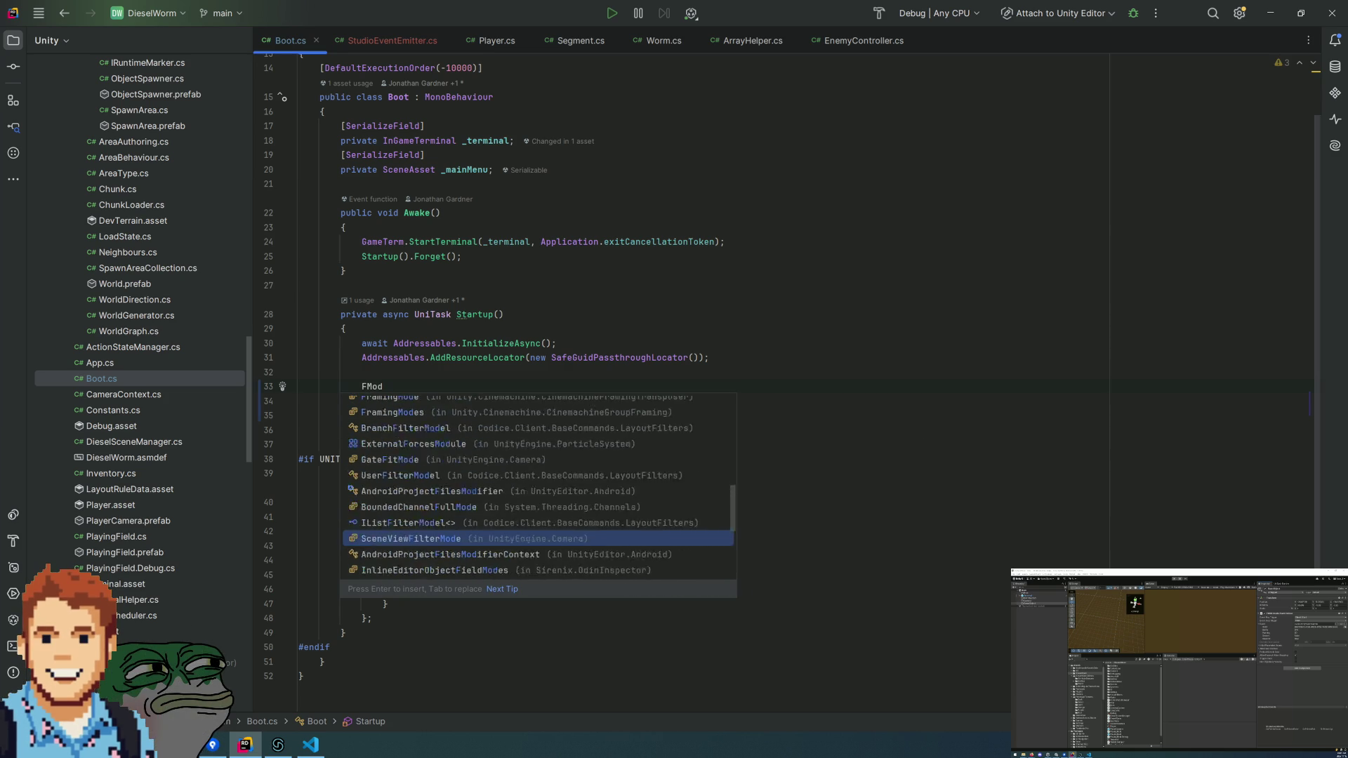
pyautogui.press('Down')
pyautogui.press('Up')
pyautogui.write('_')
pyautogui.hotkey('shift', 'Down')
pyautogui.hotkey('shift', 'Down')
pyautogui.press('Delete')
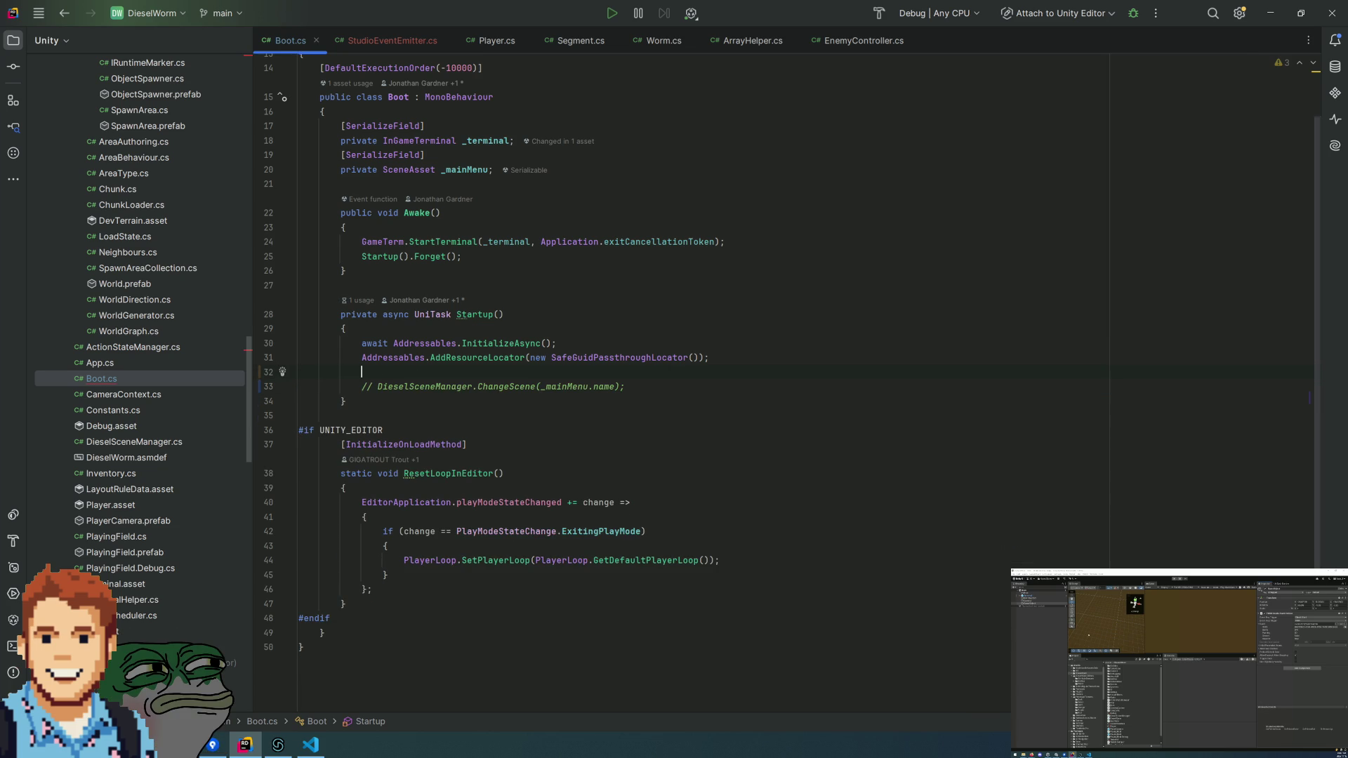
pyautogui.hotkey('alt', 'Tab')
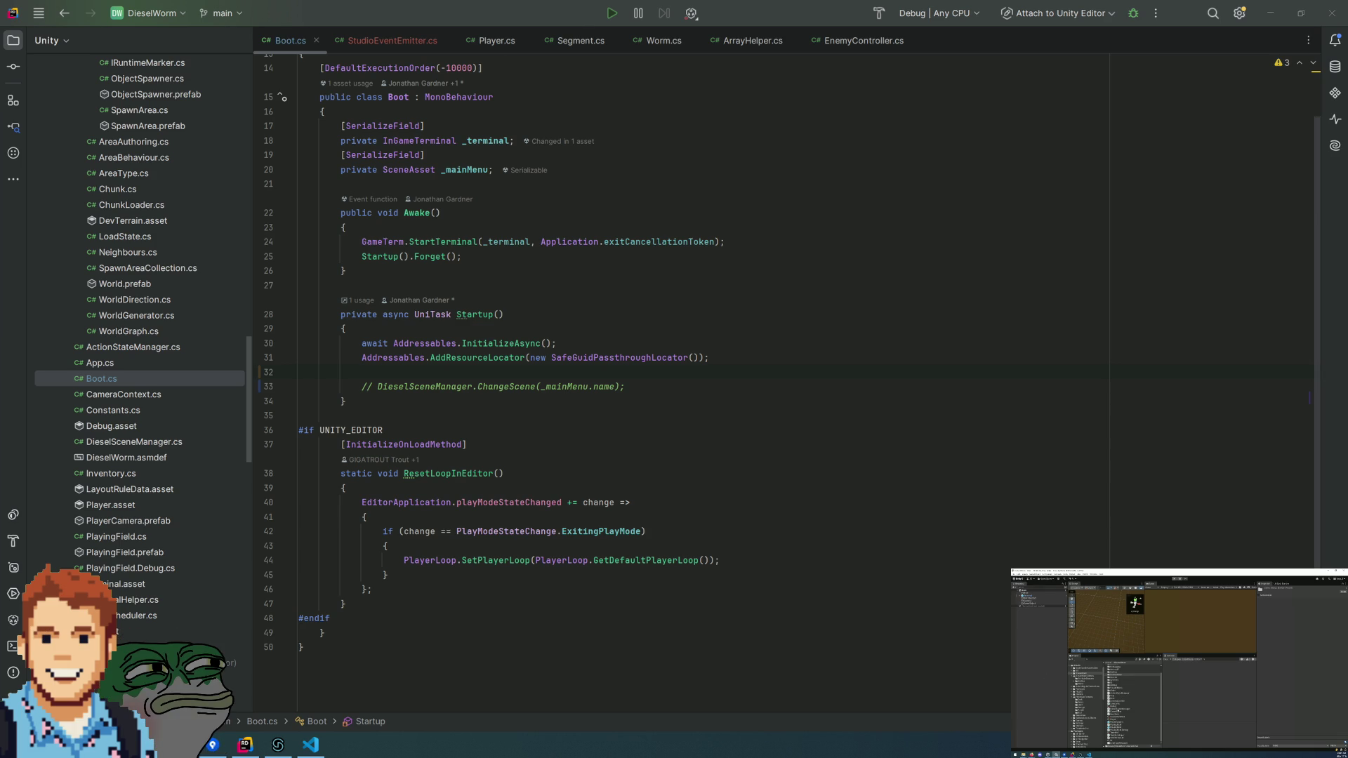
pyautogui.click(1132, 712)
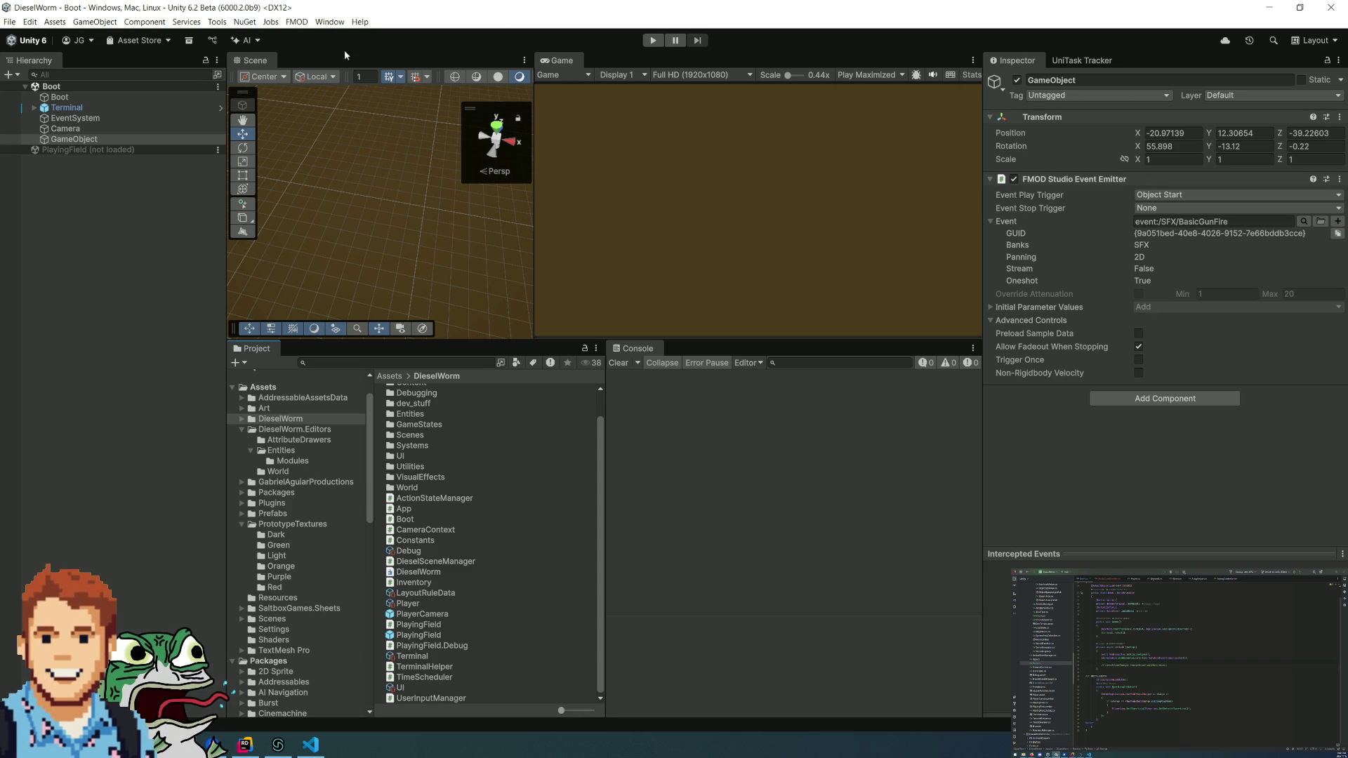
# - Check the Camera's listener and GameObject's emitter, then select the DieselWorm assembly definition
pyautogui.click(155, 129)
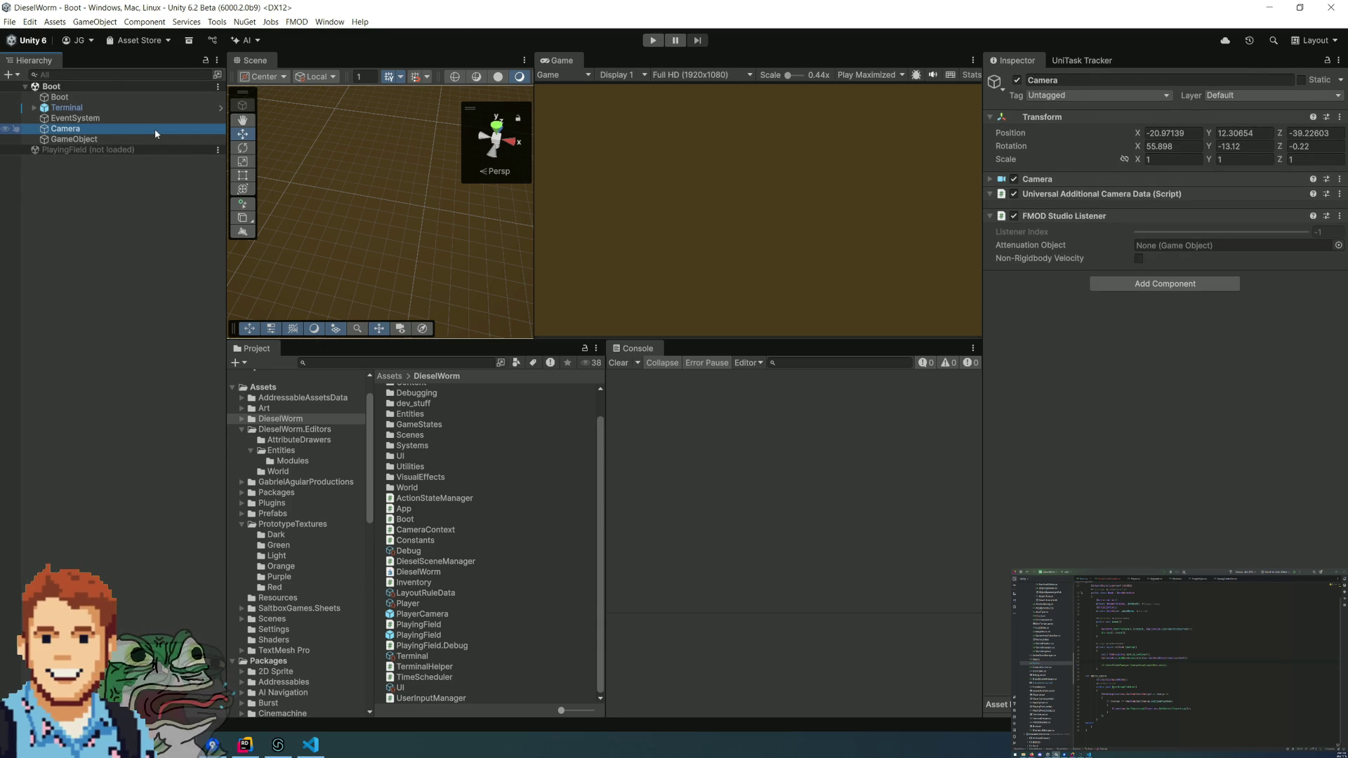
pyautogui.click(110, 142)
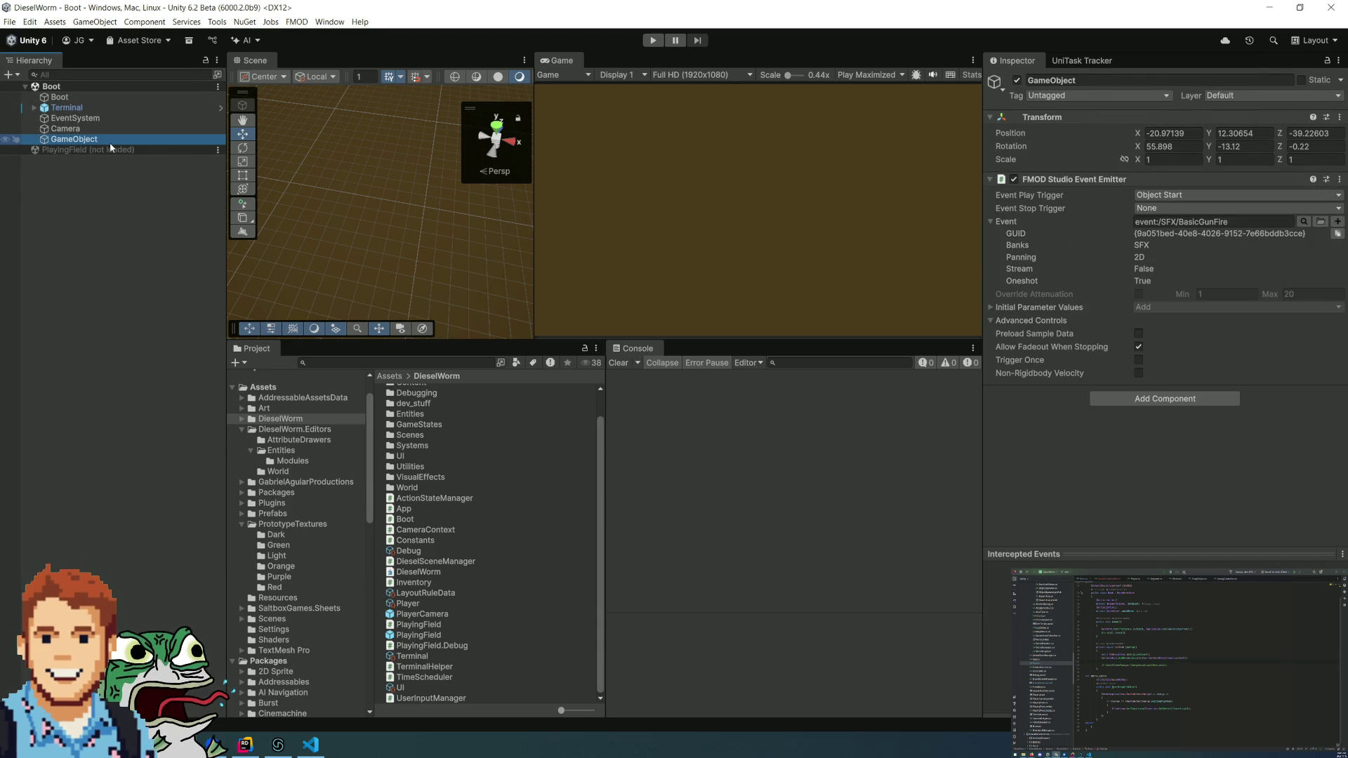
pyautogui.press('Up')
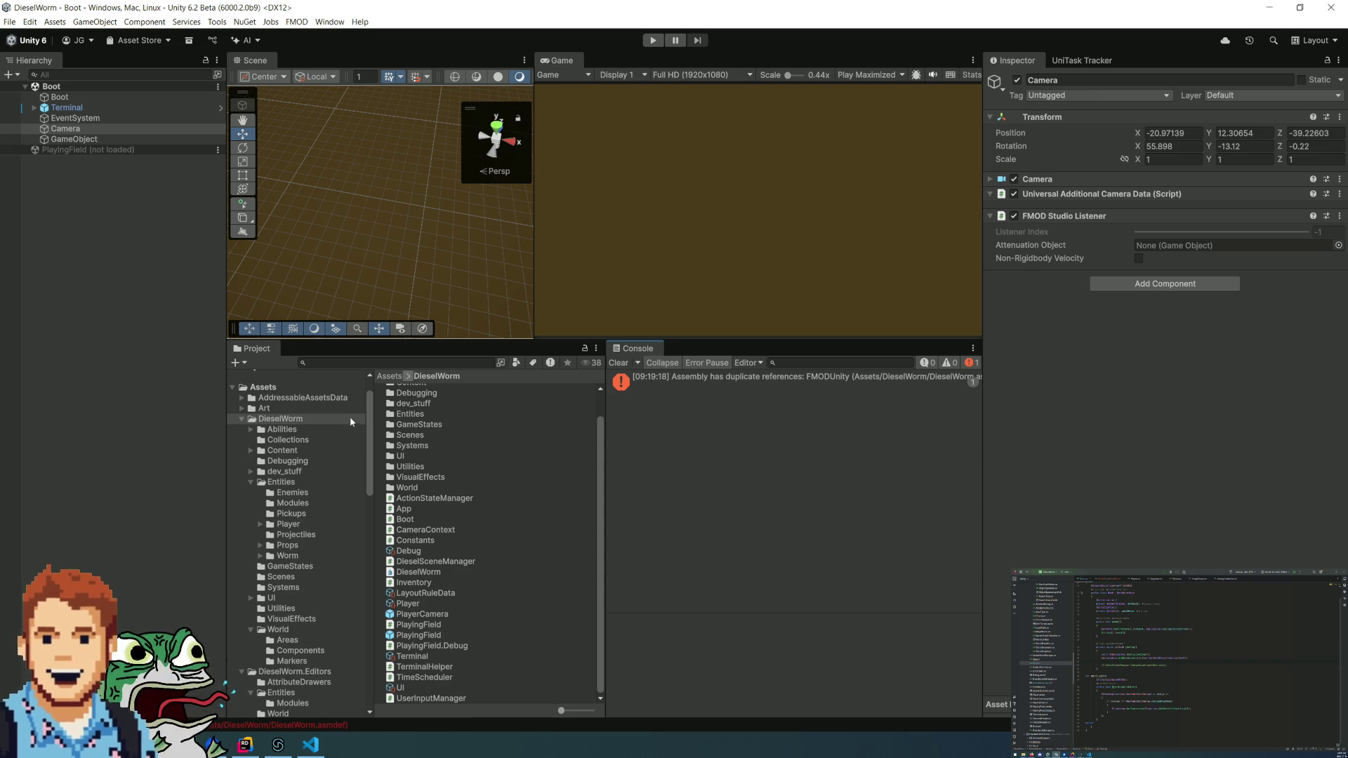
pyautogui.click(435, 572)
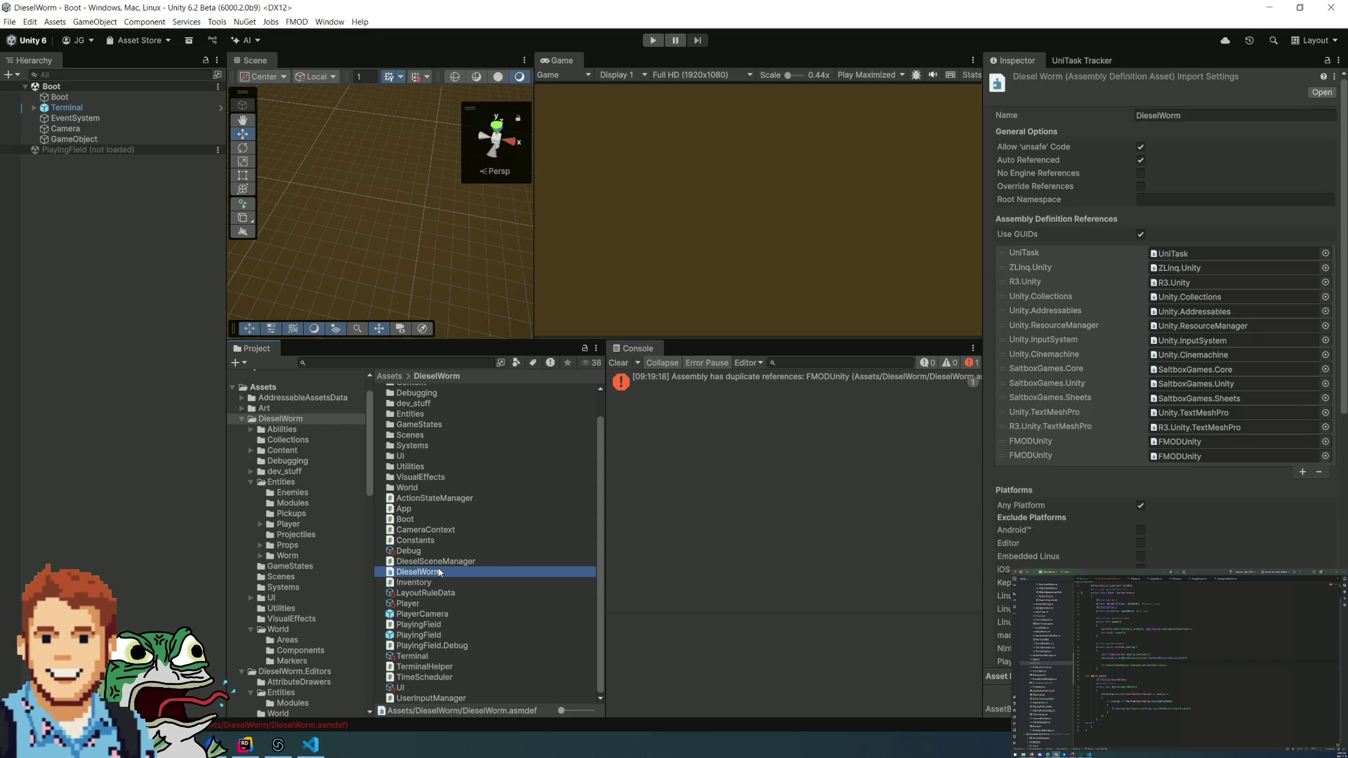
# - Remove the second FMODUnity reference from DieselWorm.asmdef and apply the change with Ctrl+S
pyautogui.click(1105, 456)
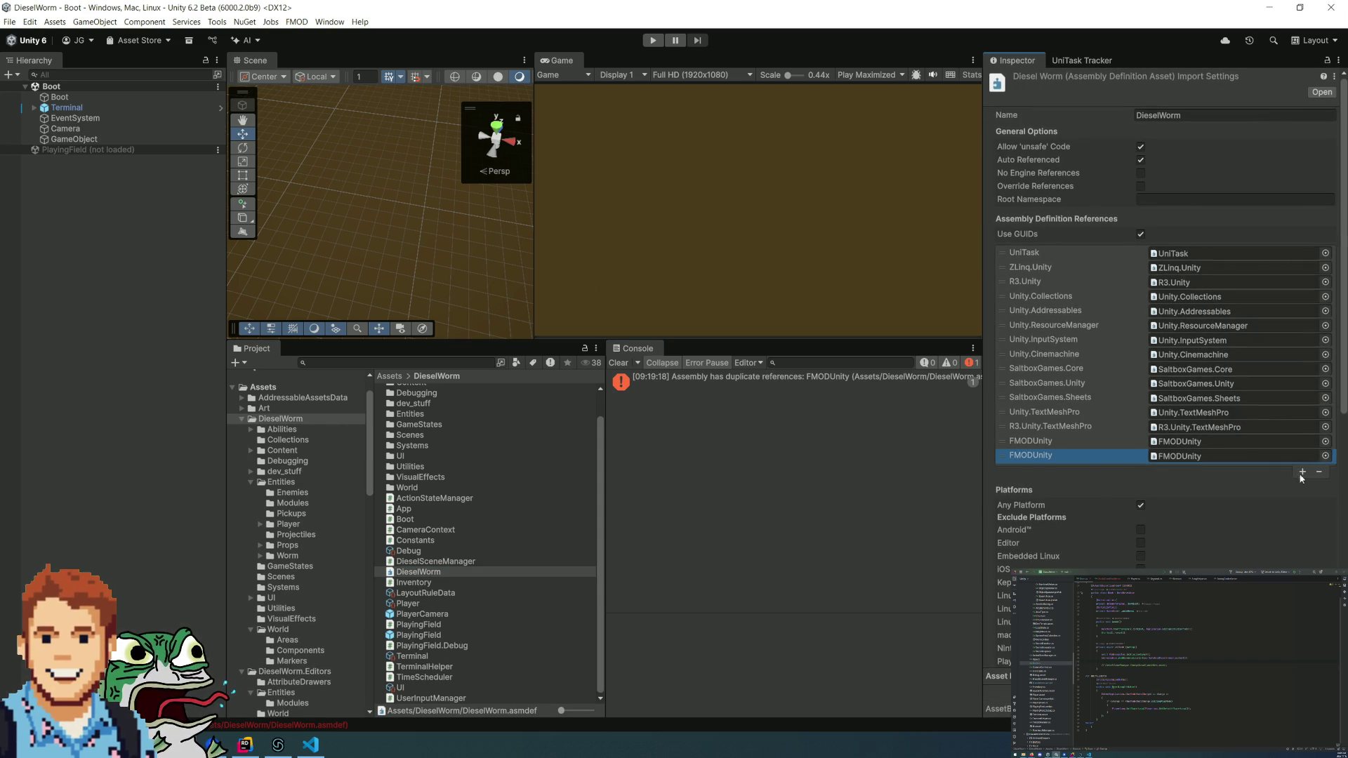
pyautogui.click(1319, 471)
pyautogui.scroll(-10, 1290, 455)
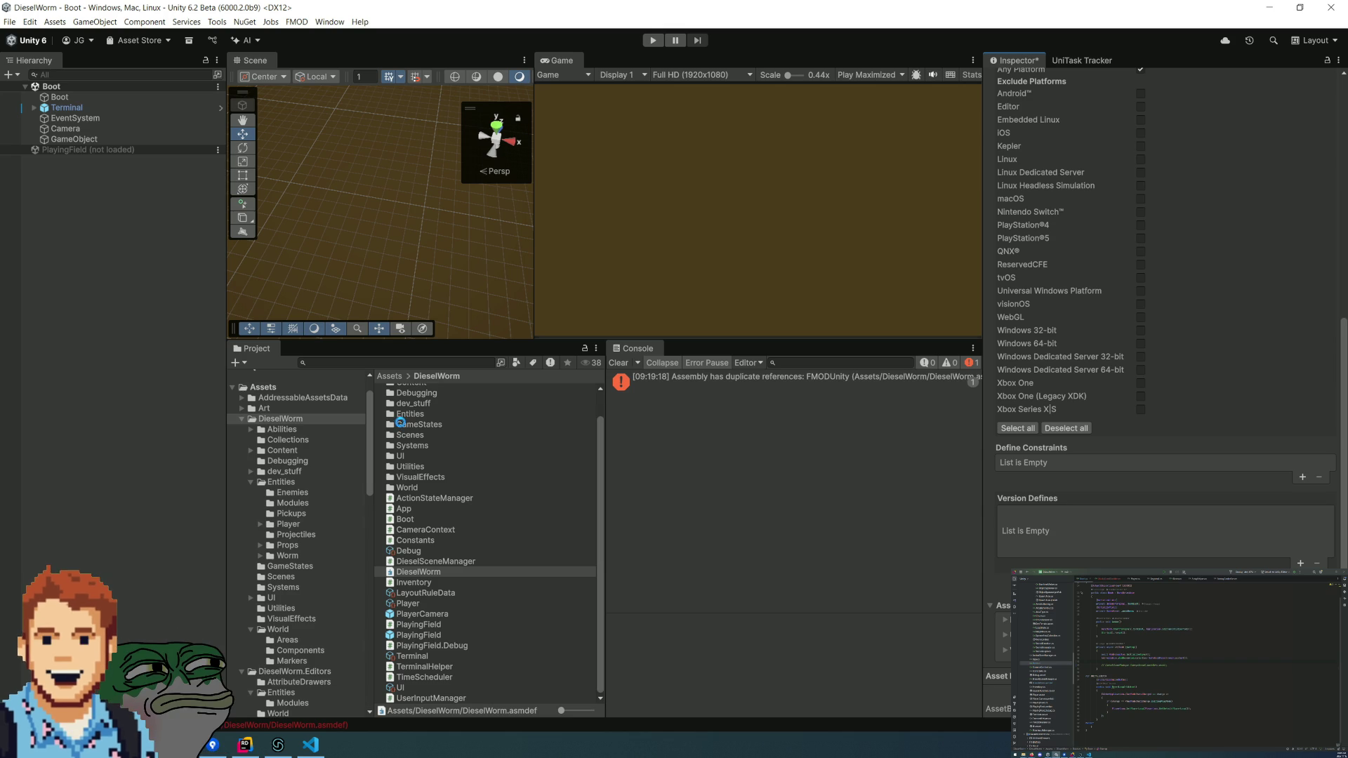
pyautogui.hotkey('ctrl', 's')
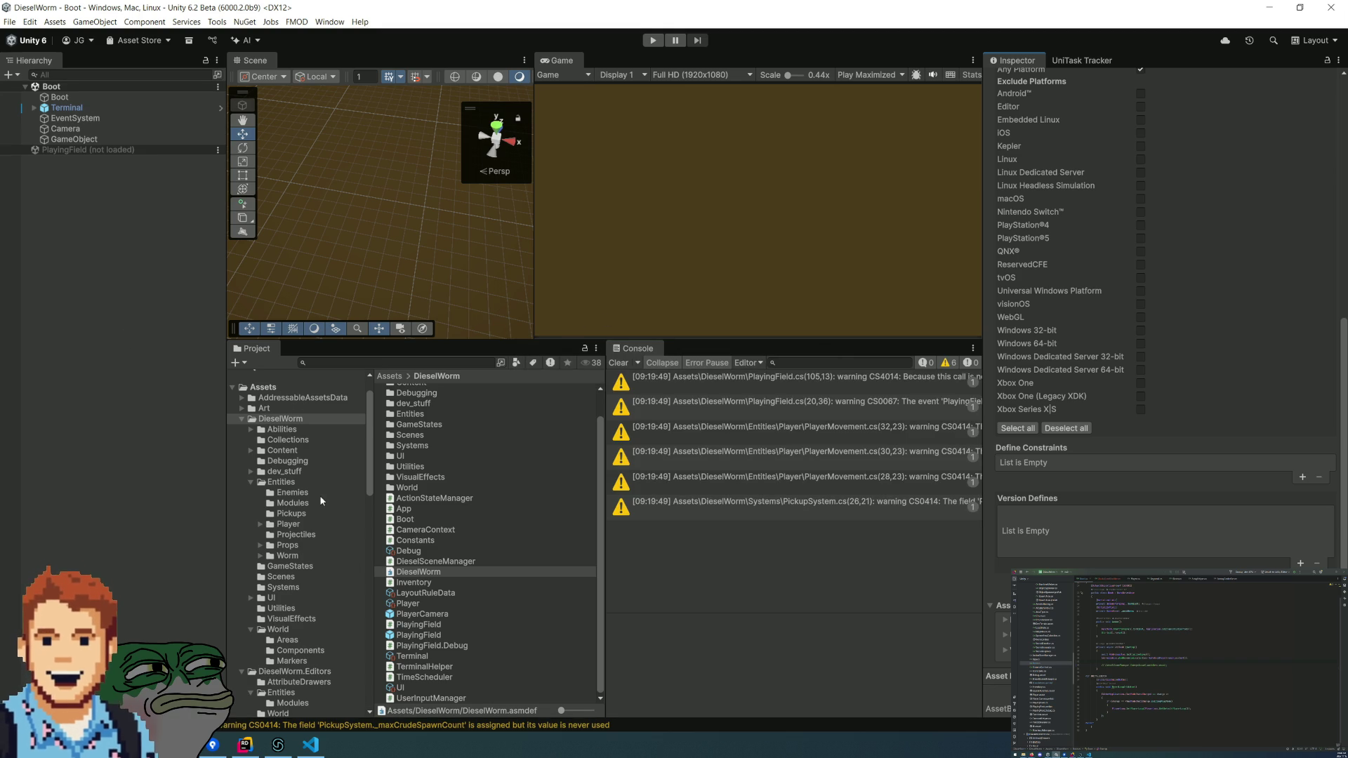
# - Browse the Abilities, Collections and Content folders, ending on Content's Abilities subfolder
pyautogui.click(279, 429)
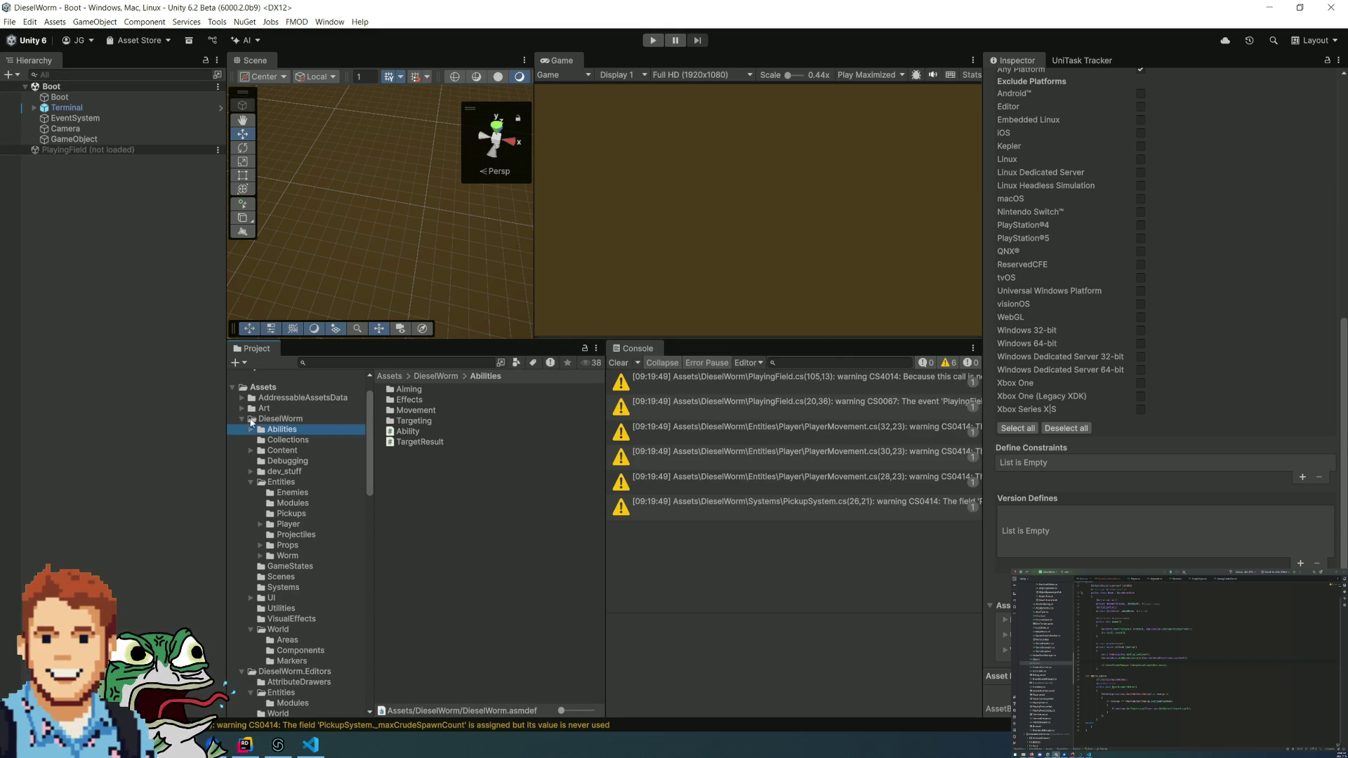
pyautogui.click(285, 441)
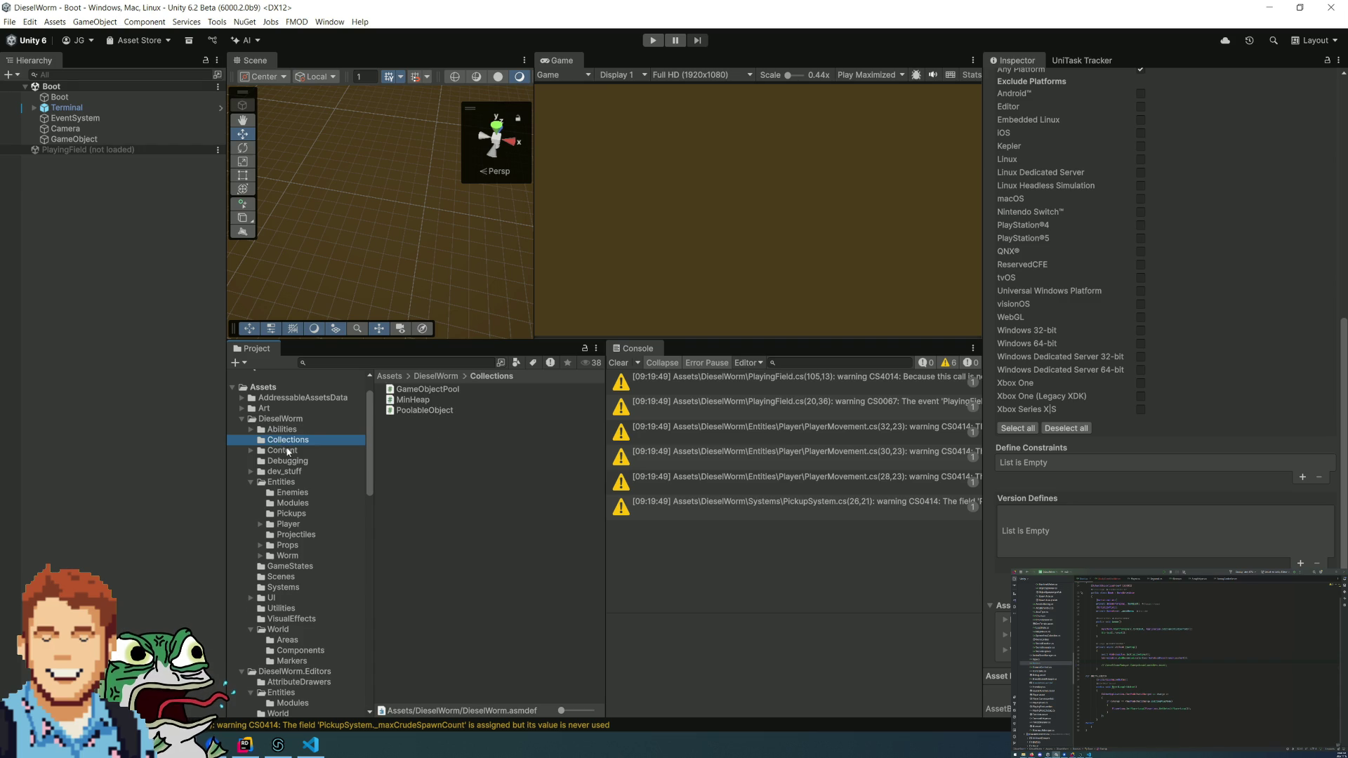
pyautogui.click(288, 450)
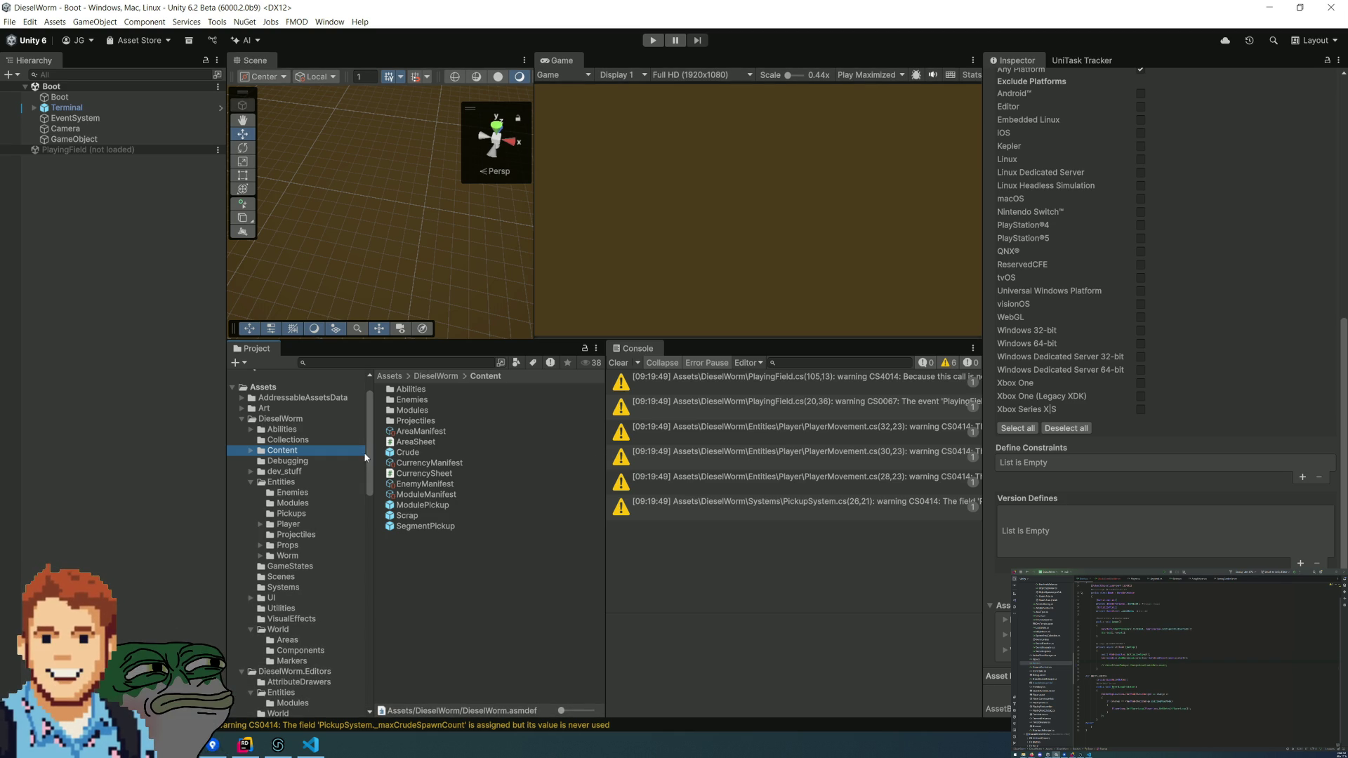
pyautogui.click(298, 431)
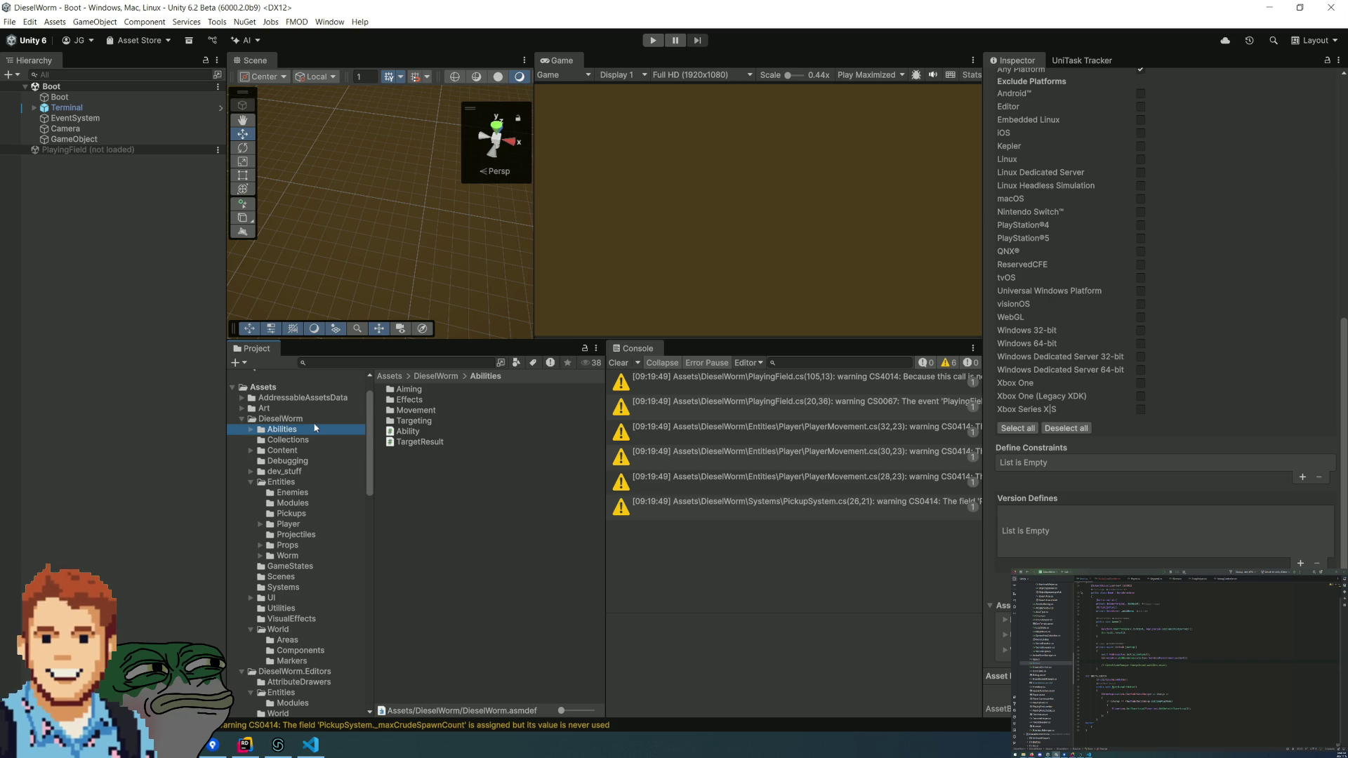
pyautogui.click(309, 448)
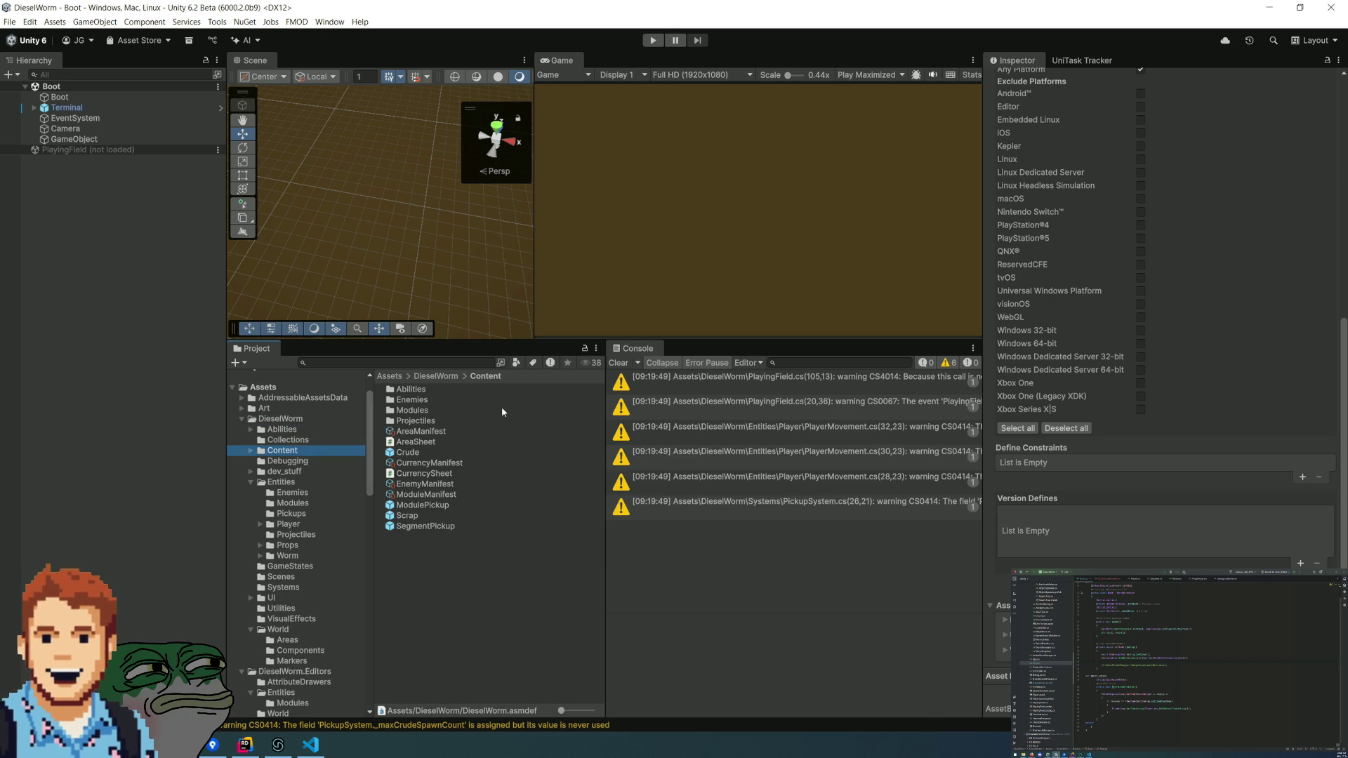
pyautogui.click(445, 390)
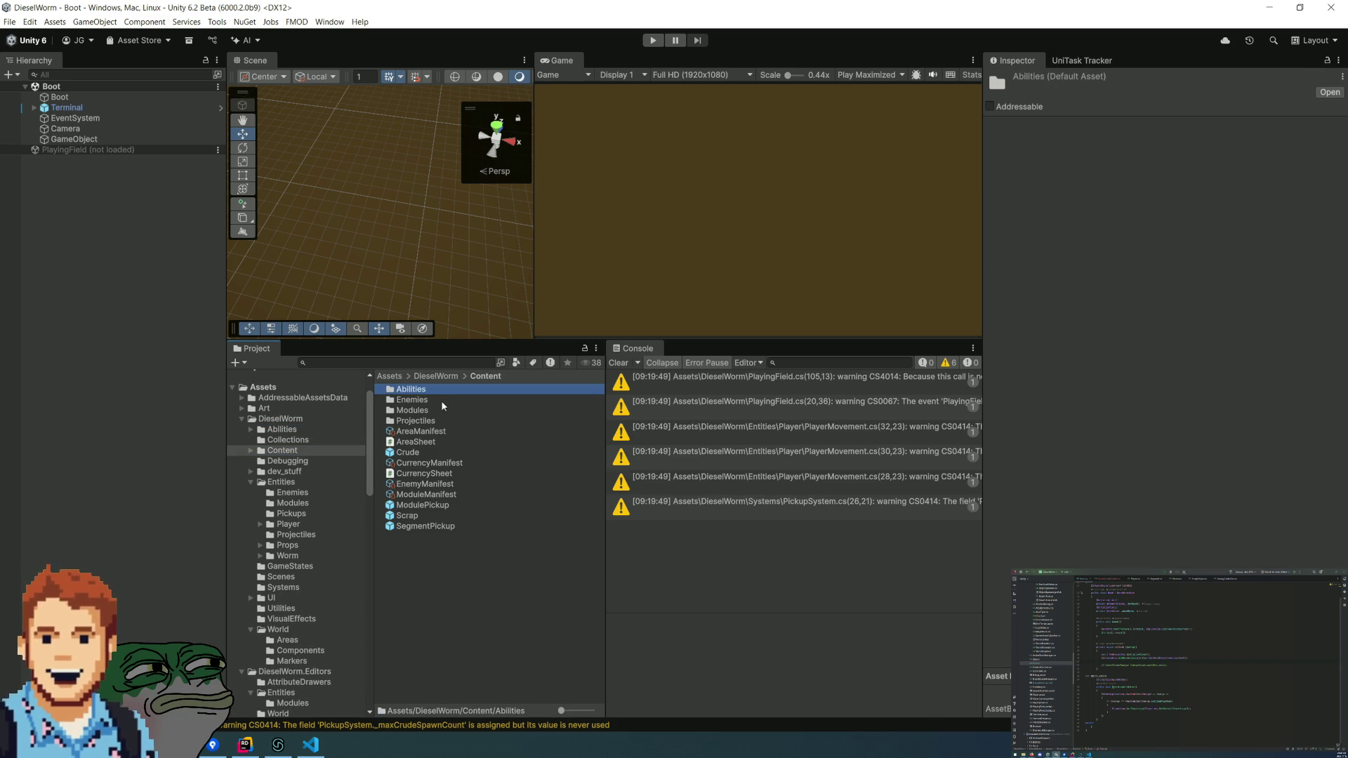
# - Open the Abilities folder and inspect Ability_EnemyGun's SpawnProjectile and Muzzle Flash PlayVFX effects
pyautogui.doubleClick(406, 391)
pyautogui.click(548, 389)
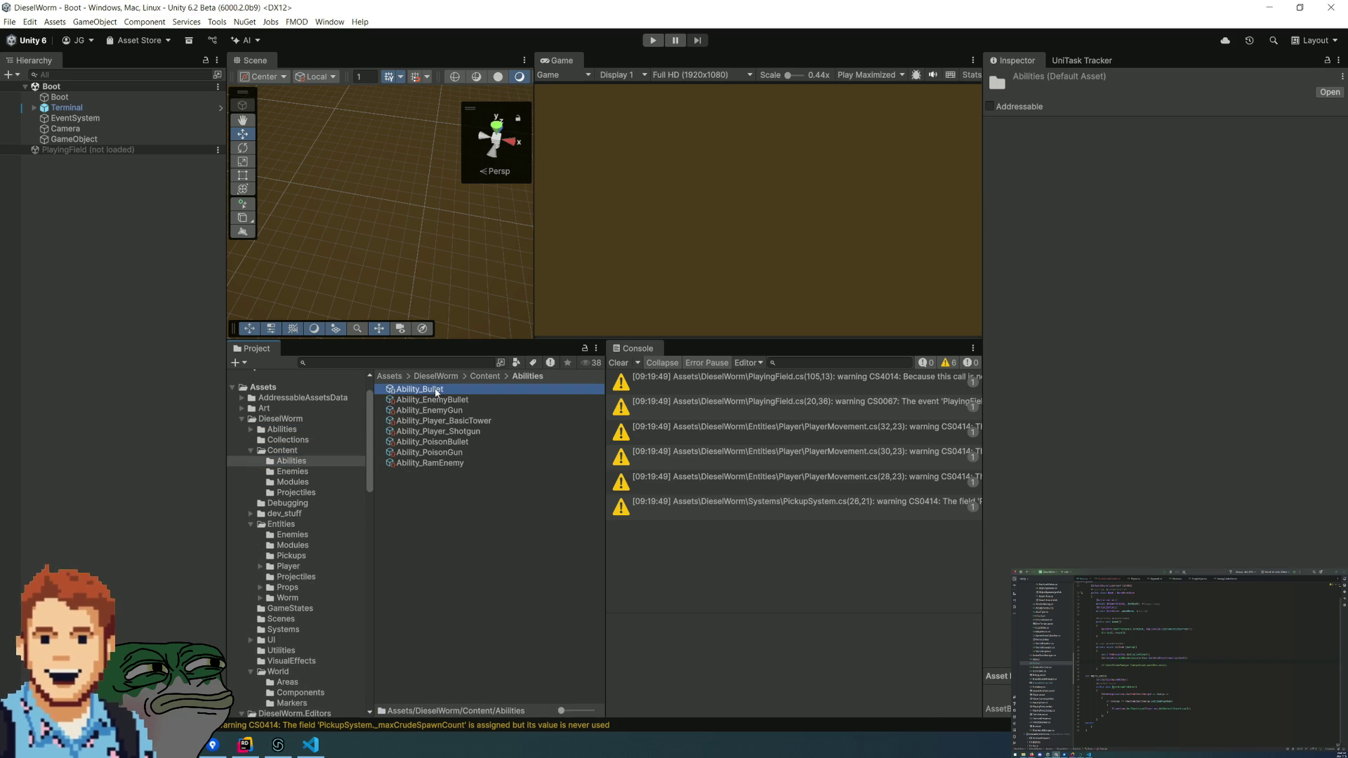
pyautogui.click(468, 410)
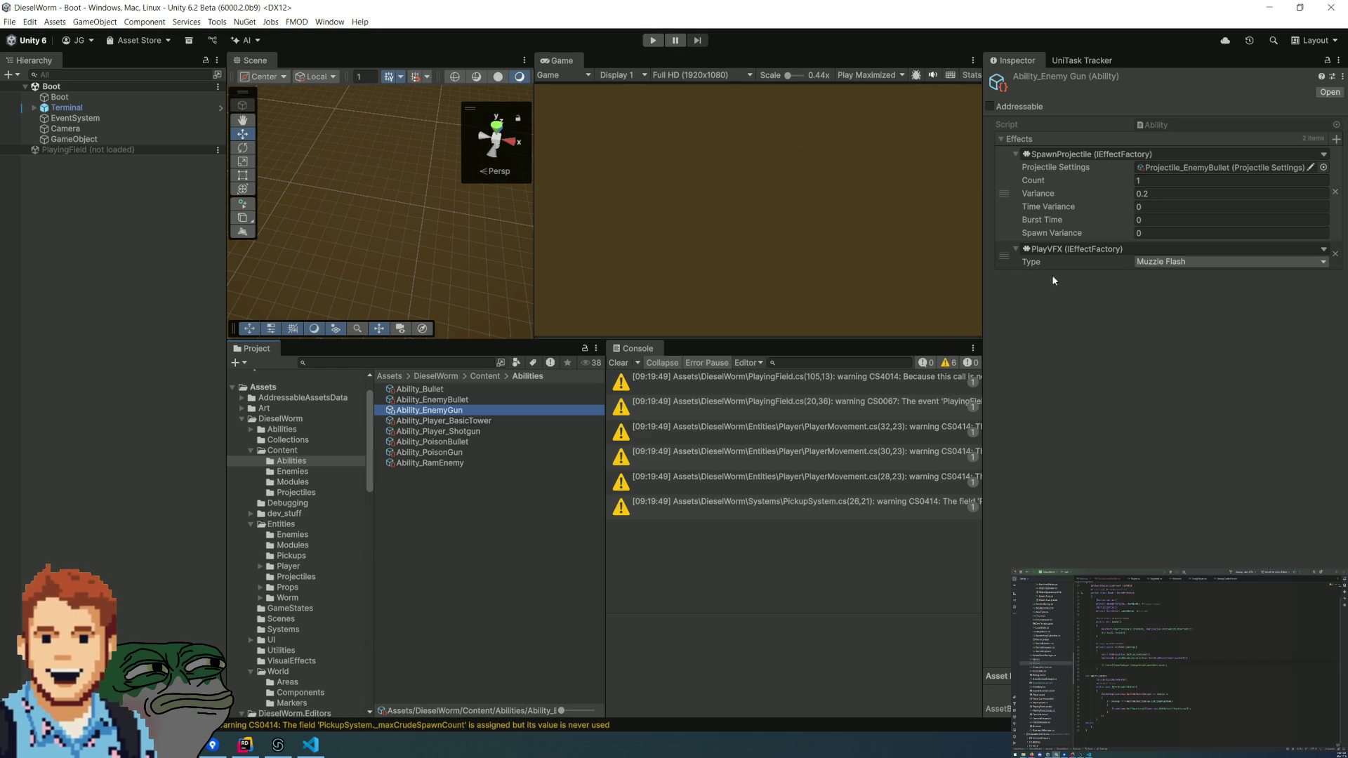
pyautogui.click(1261, 265)
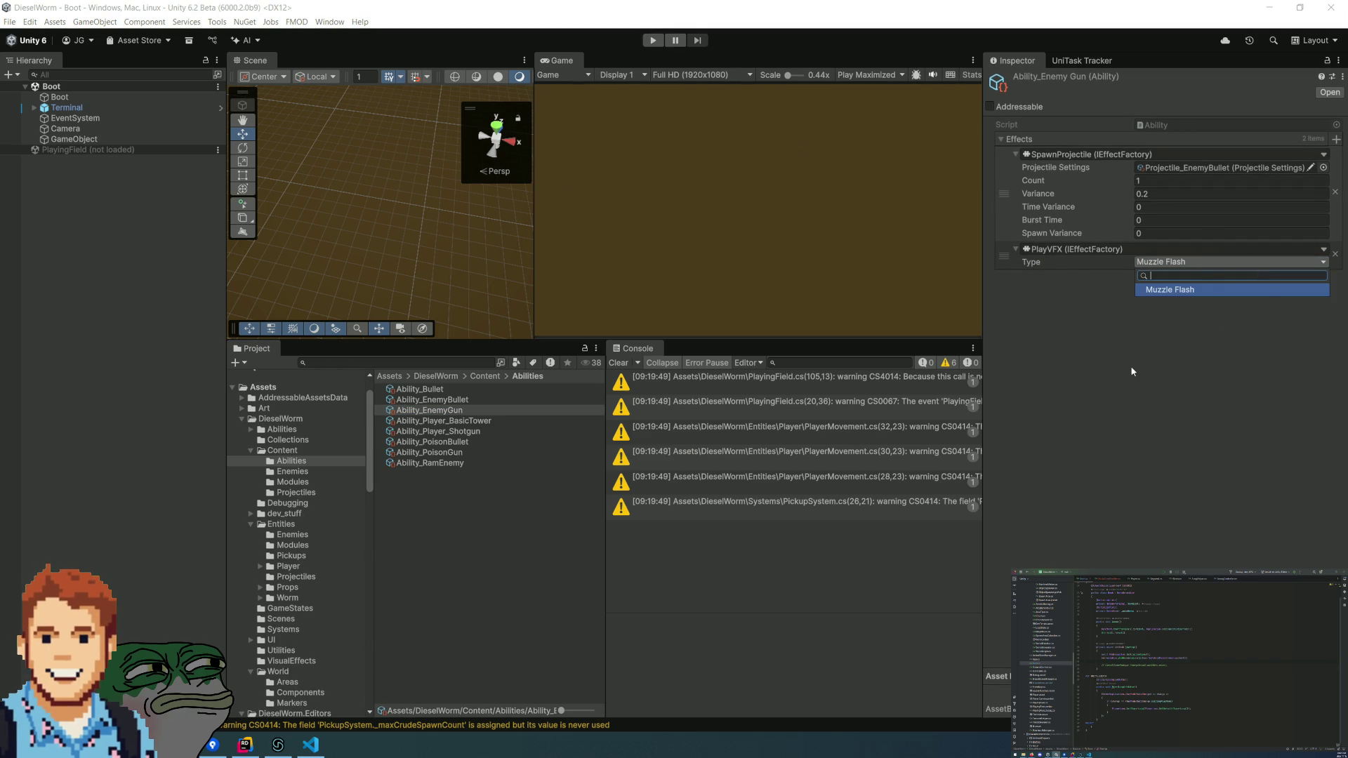
pyautogui.click(870, 339)
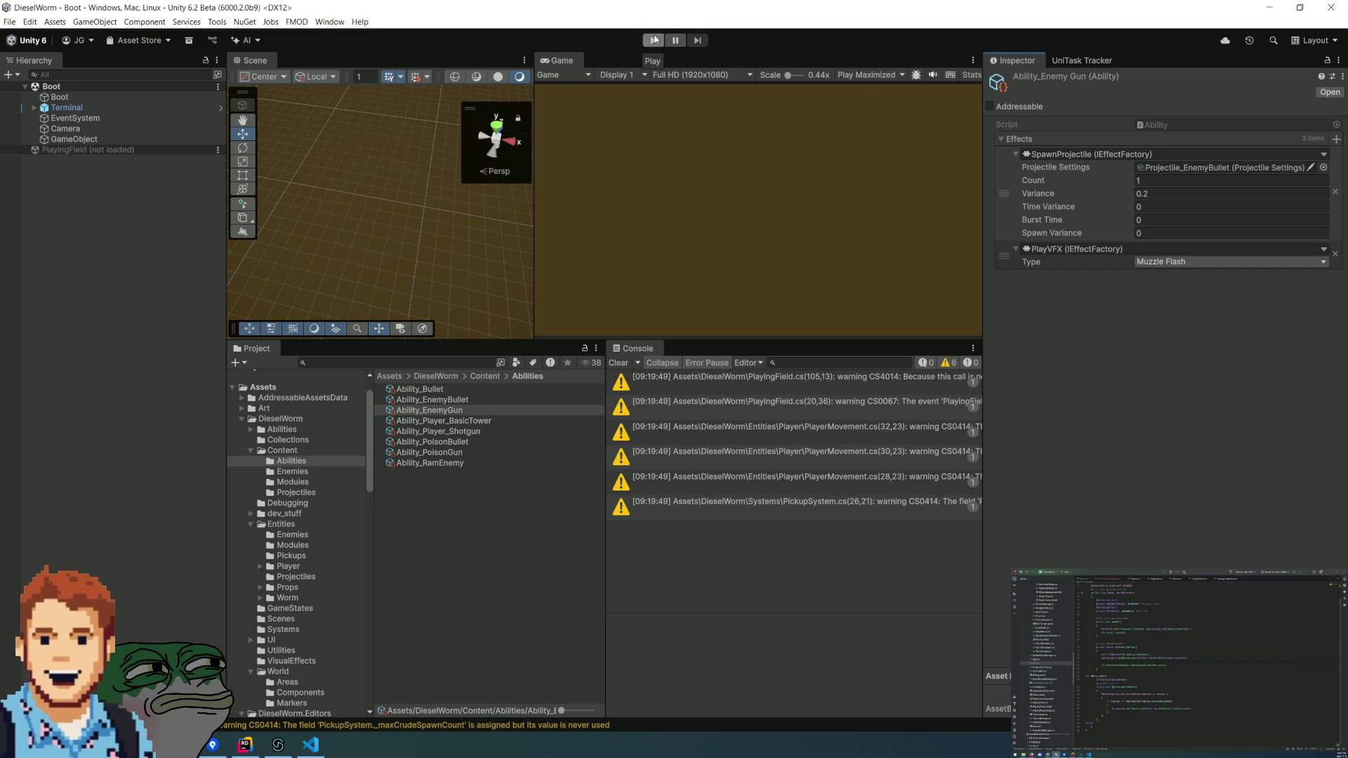
# - Run the game briefly in Play mode, then stop it to return to editing
pyautogui.click(654, 40)
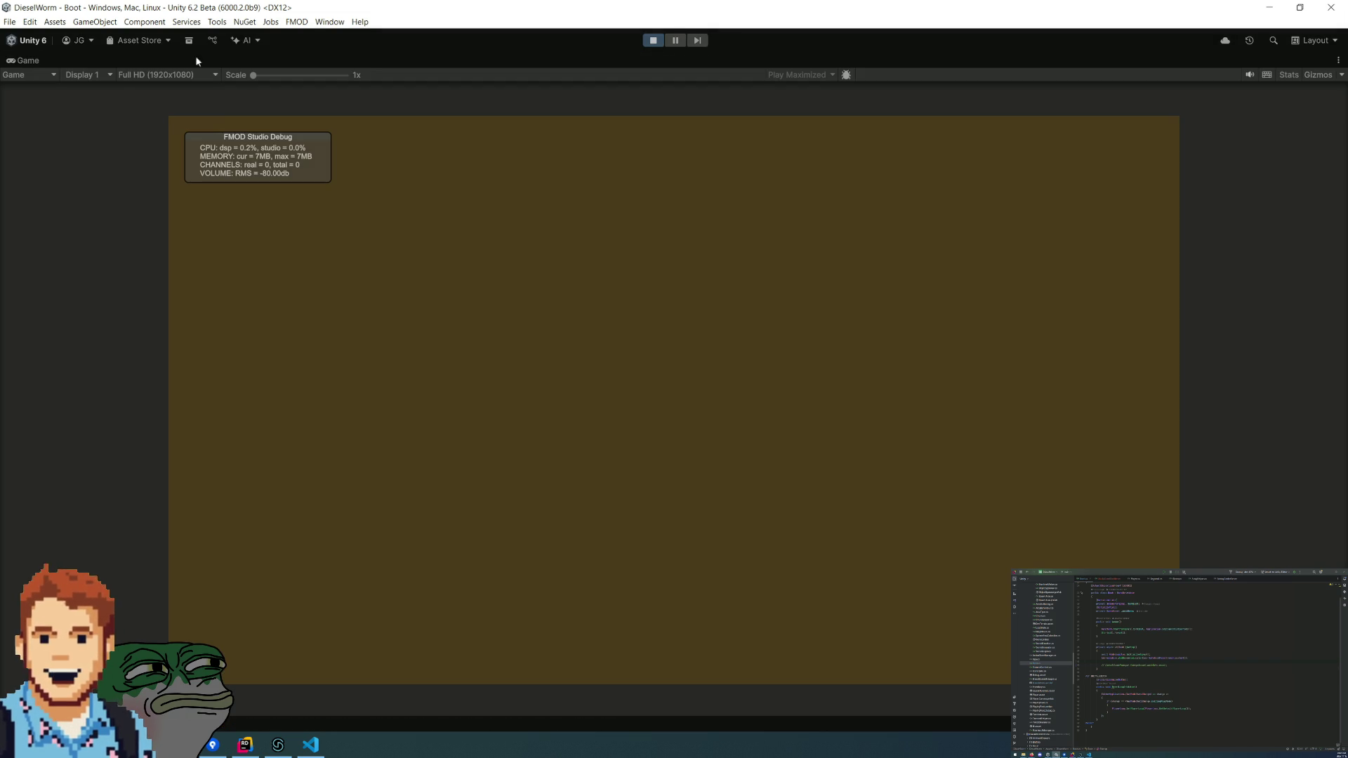
pyautogui.click(653, 40)
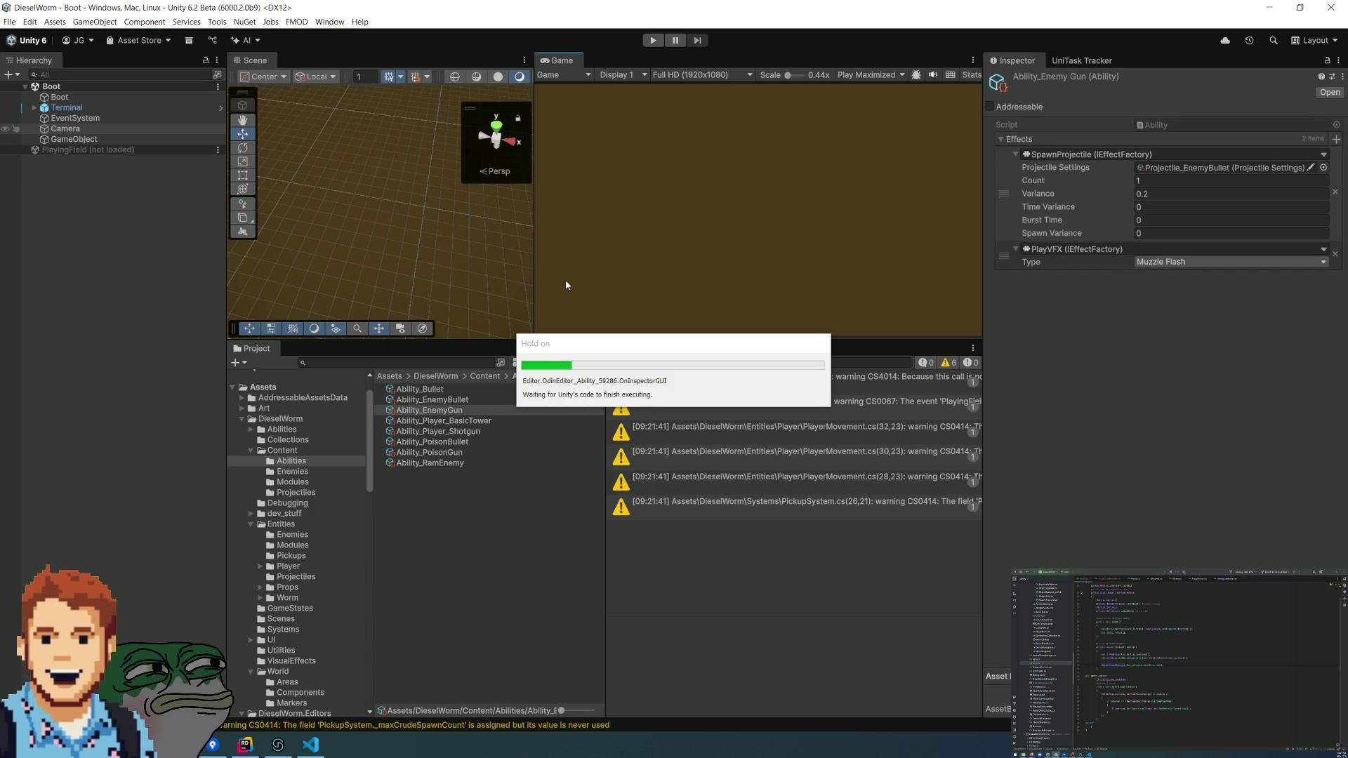
# - Deactivate the Boot scene's Camera and GameObject, then run the game in Play mode
pyautogui.click(101, 129)
pyautogui.keyDown('ctrl'); pyautogui.click(102, 139); pyautogui.keyUp('ctrl')
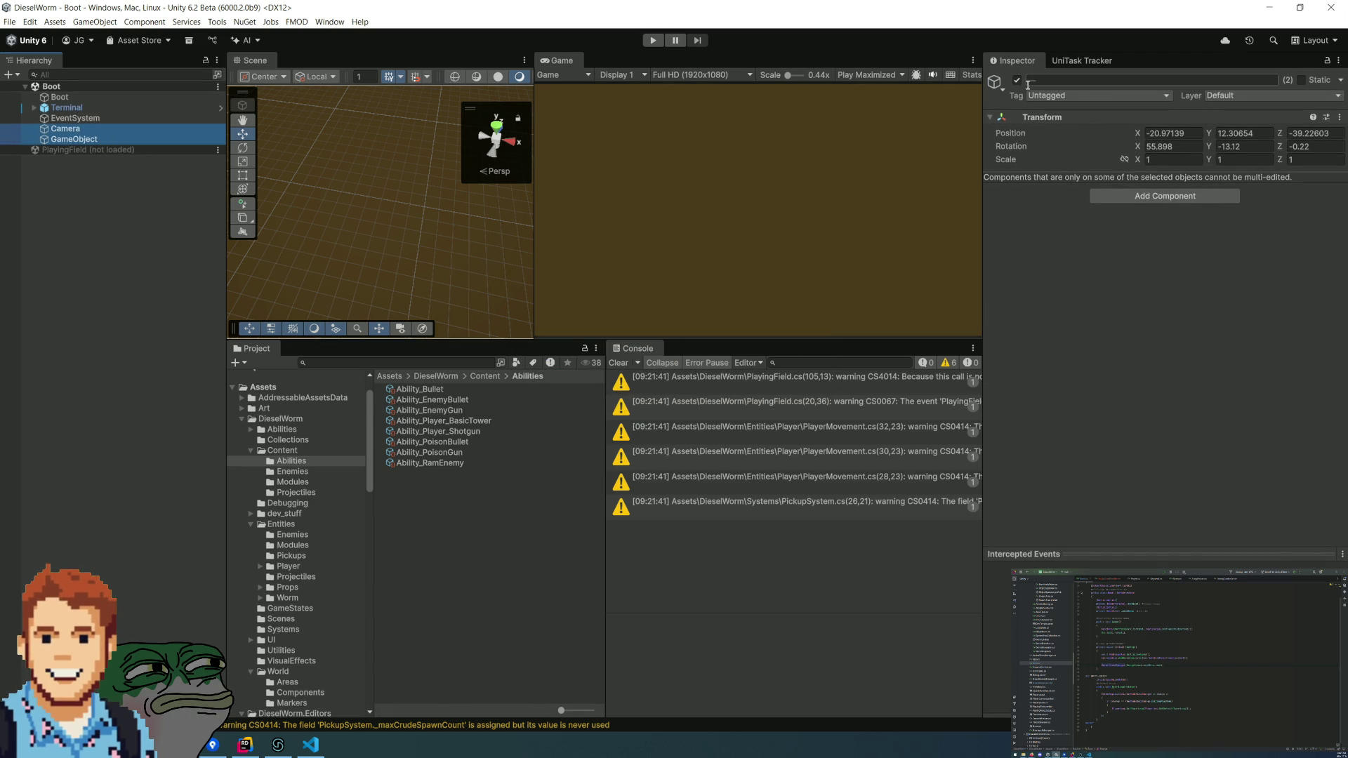
pyautogui.hotkey('alt', 'shift', 'a')
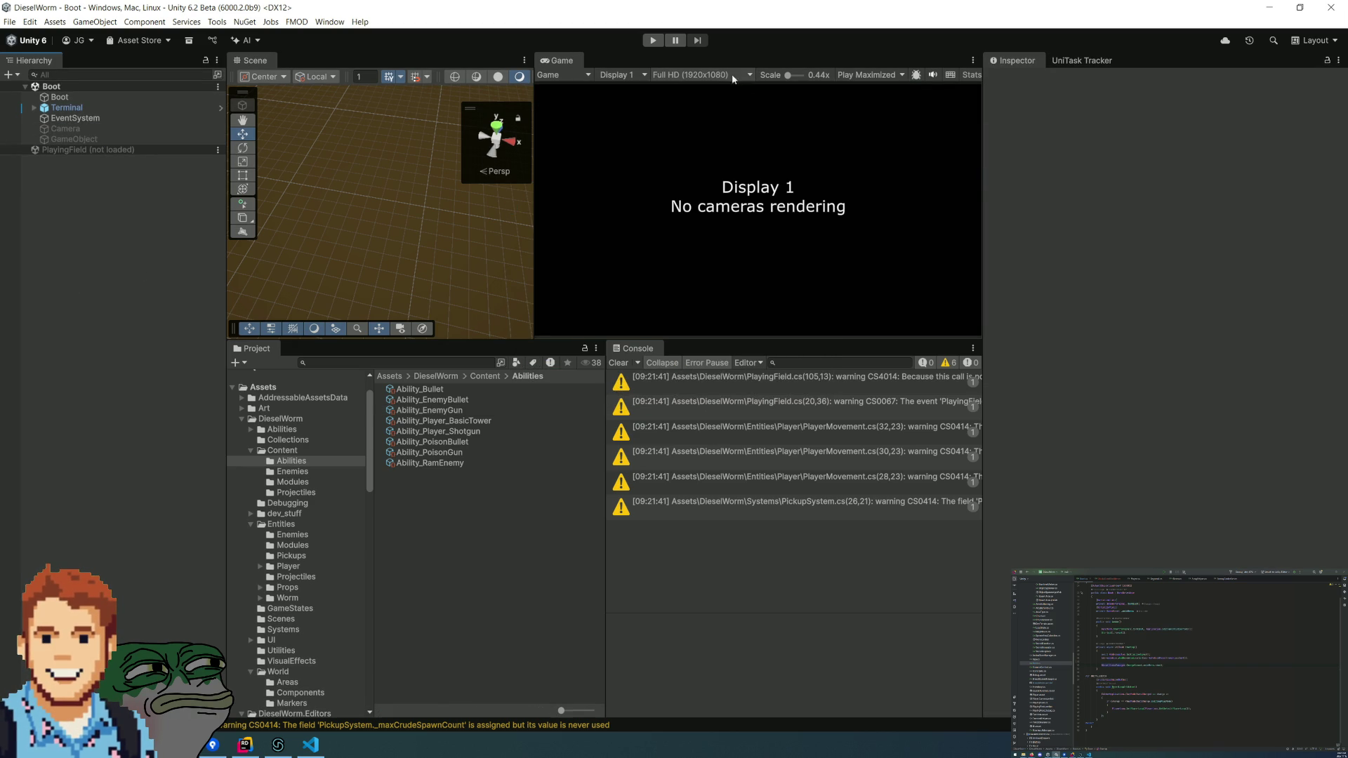
pyautogui.click(653, 40)
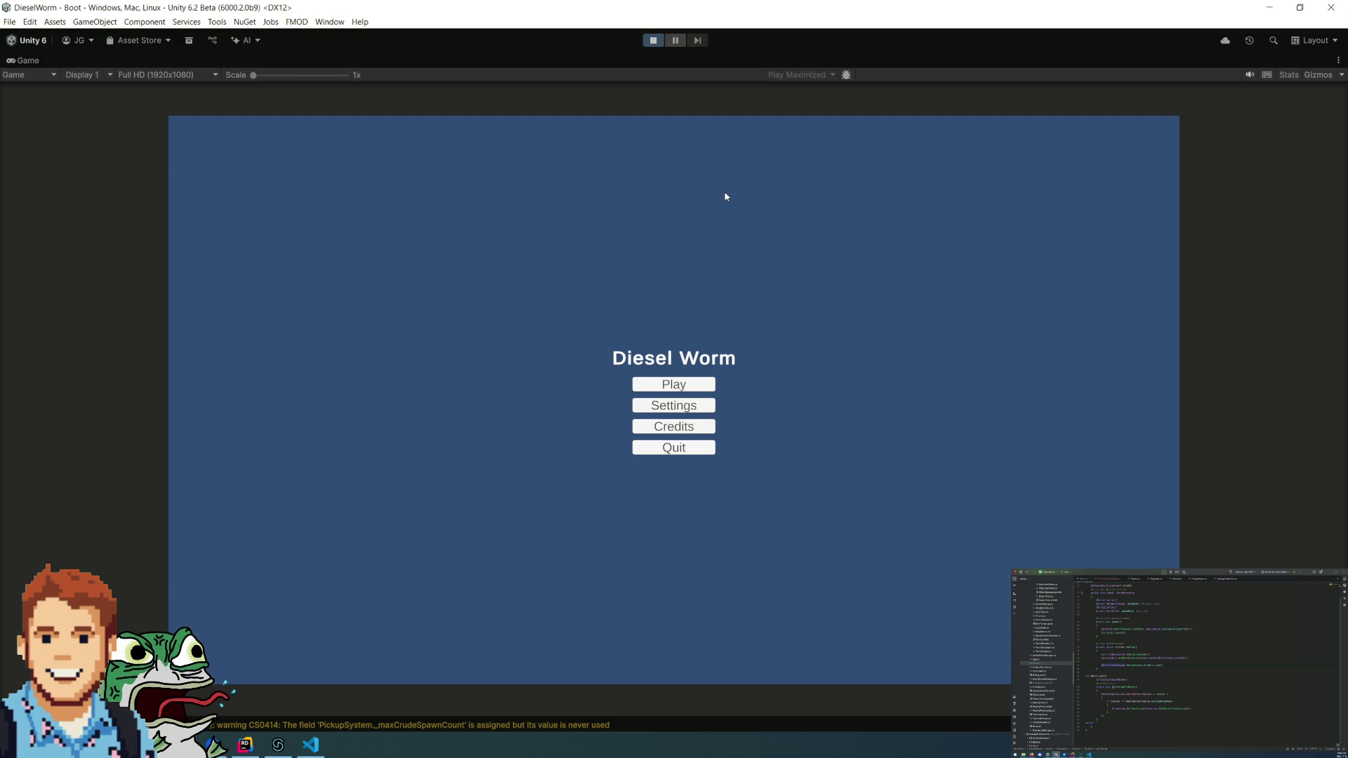
# - Play-test a New Game in PlayingField, retry after the game over, then stop playing
pyautogui.click(685, 383)
pyautogui.click(685, 405)
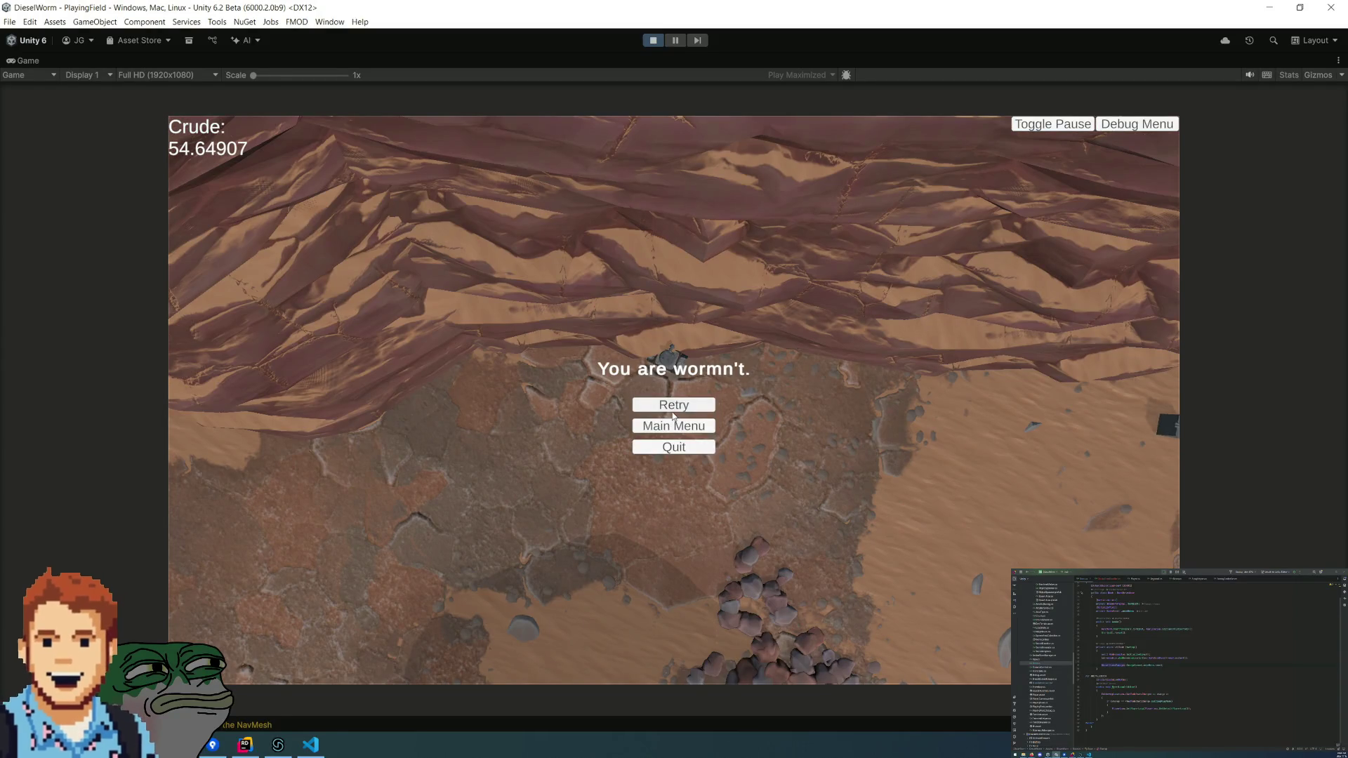
pyautogui.click(671, 411)
pyautogui.click(680, 403)
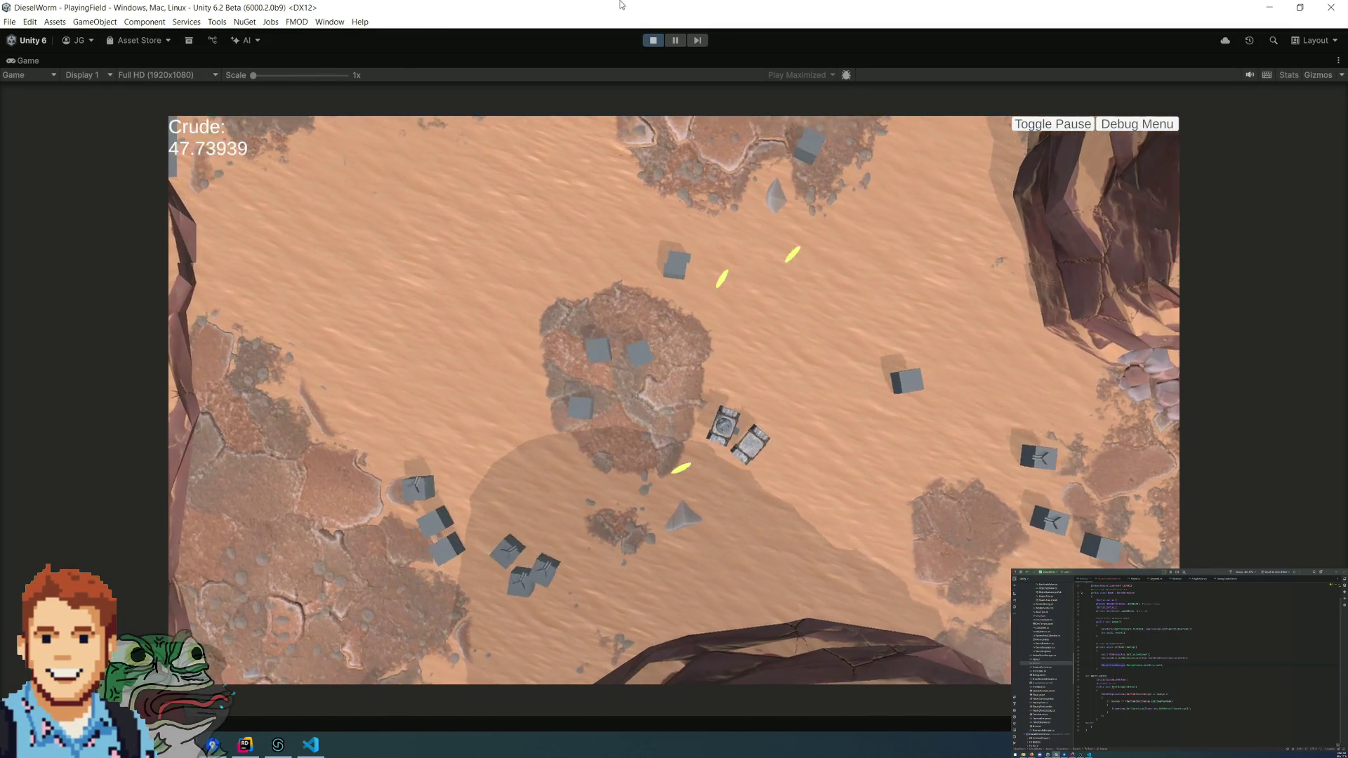
pyautogui.click(652, 43)
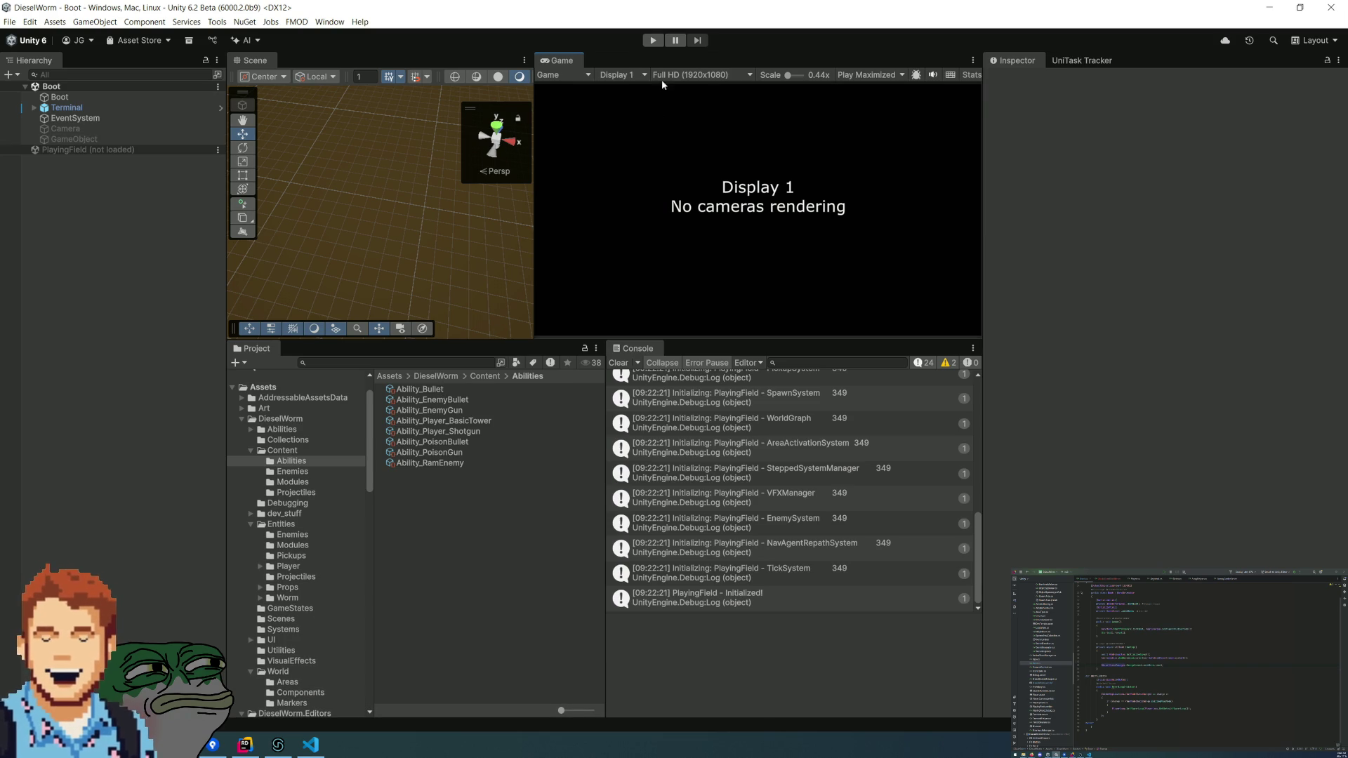
# - Change the Game view's play mode from Play Maximized to Play Focused
pyautogui.click(869, 74)
pyautogui.click(873, 87)
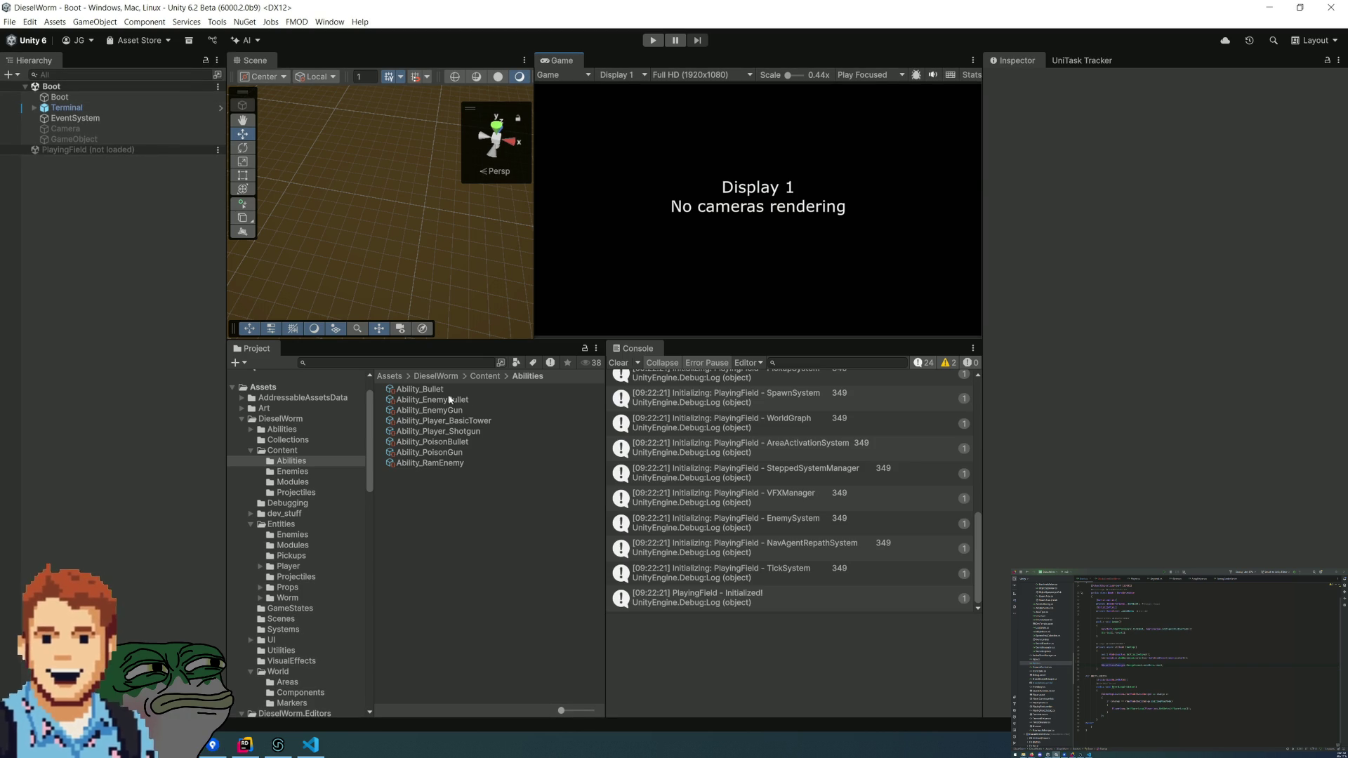
# - Inspect the Ability_Bullet and Ability_EnemyBullet assets and the BasicTower module settings
pyautogui.click(444, 391)
pyautogui.click(444, 399)
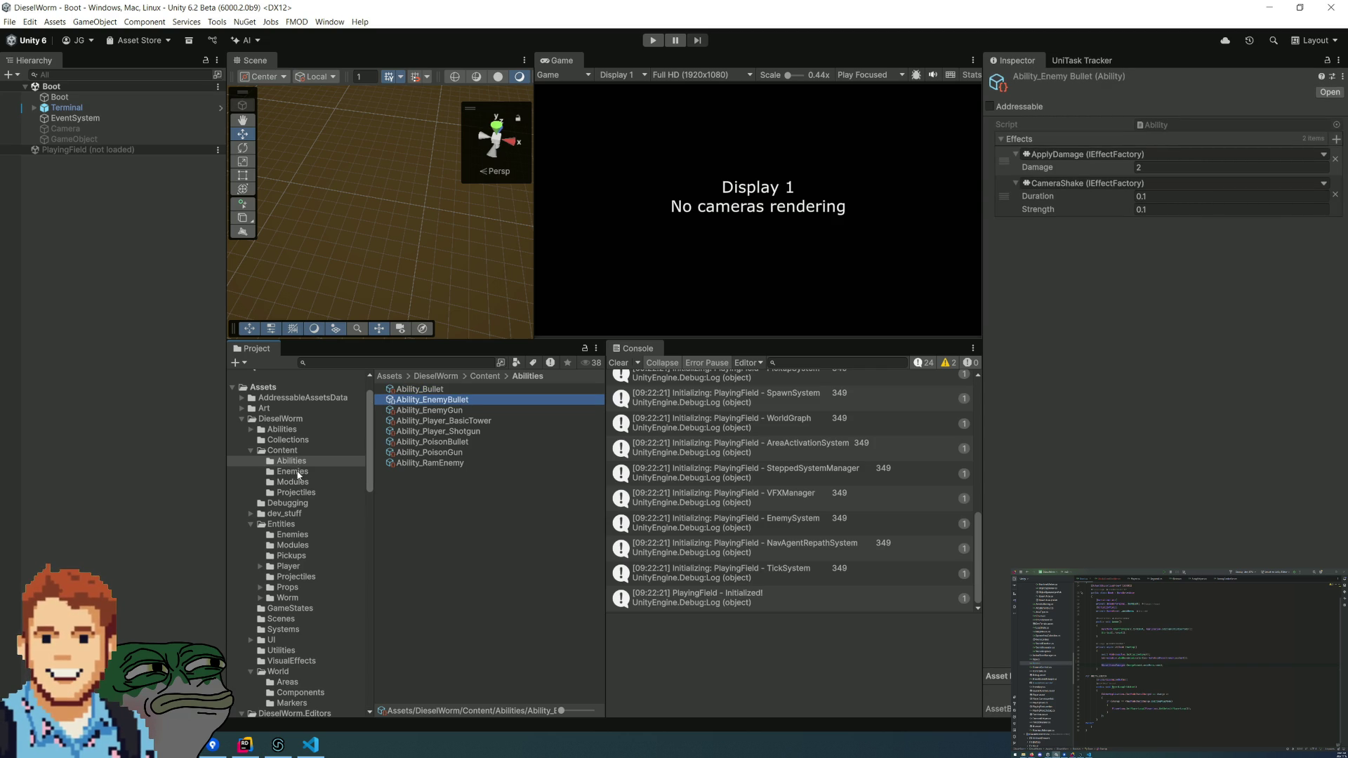
pyautogui.click(292, 471)
pyautogui.click(292, 482)
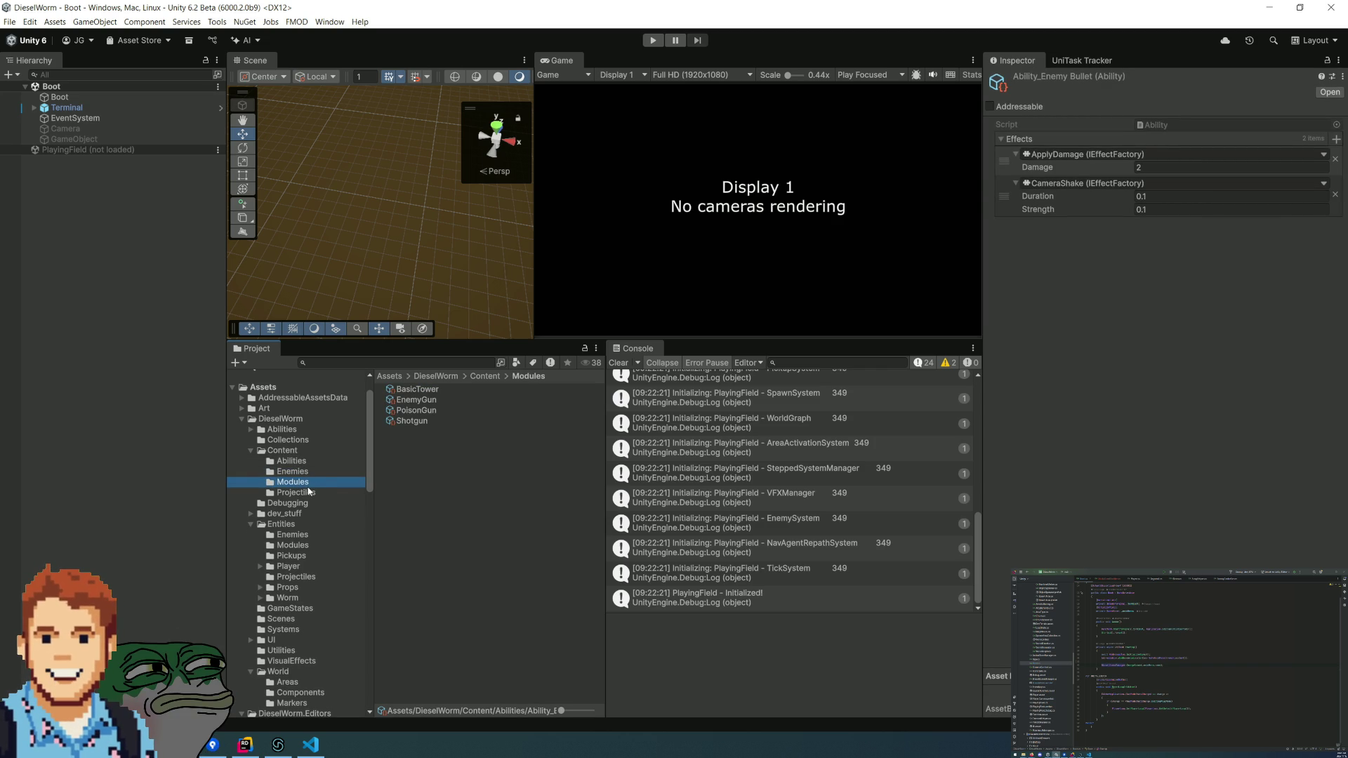
pyautogui.click(425, 390)
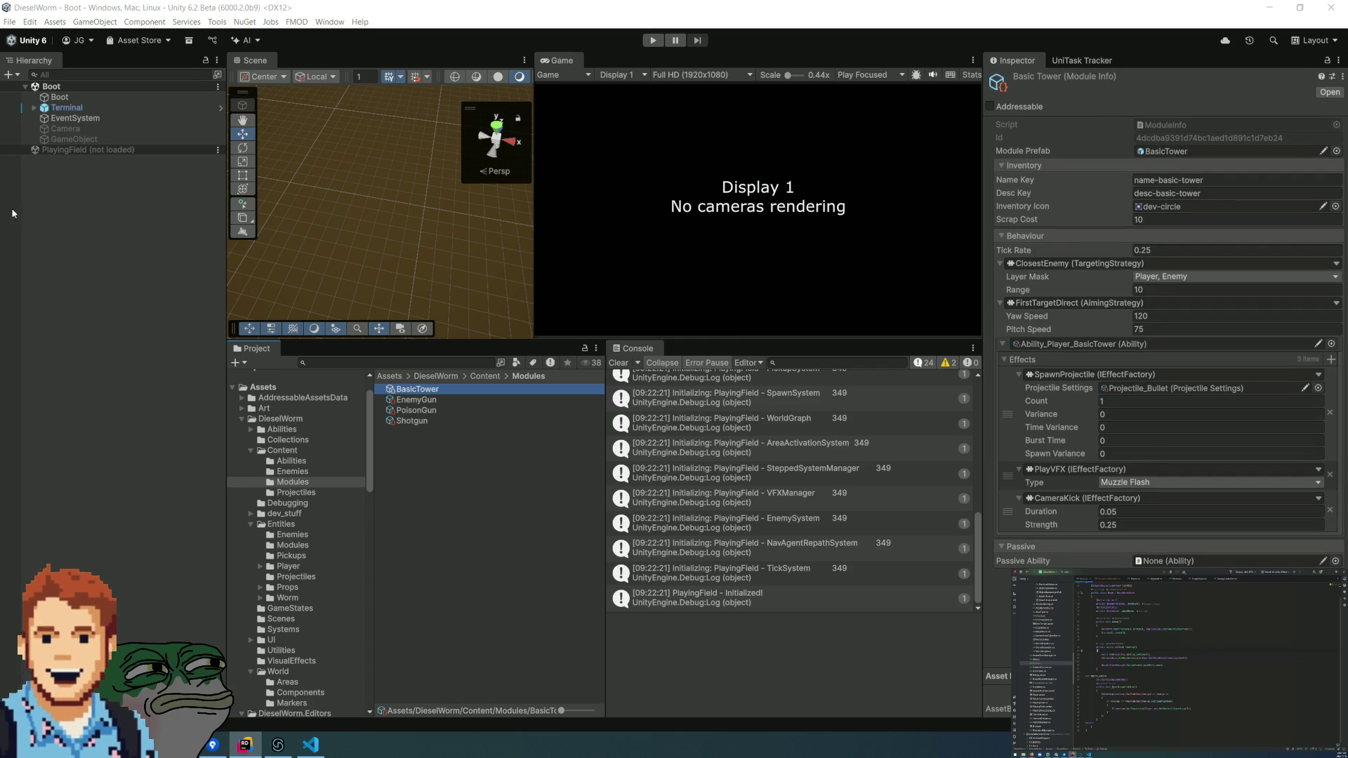
# - Check the Terminal and Boot objects, open the Entities/Worm folder, and clear the Console
pyautogui.click(51, 109)
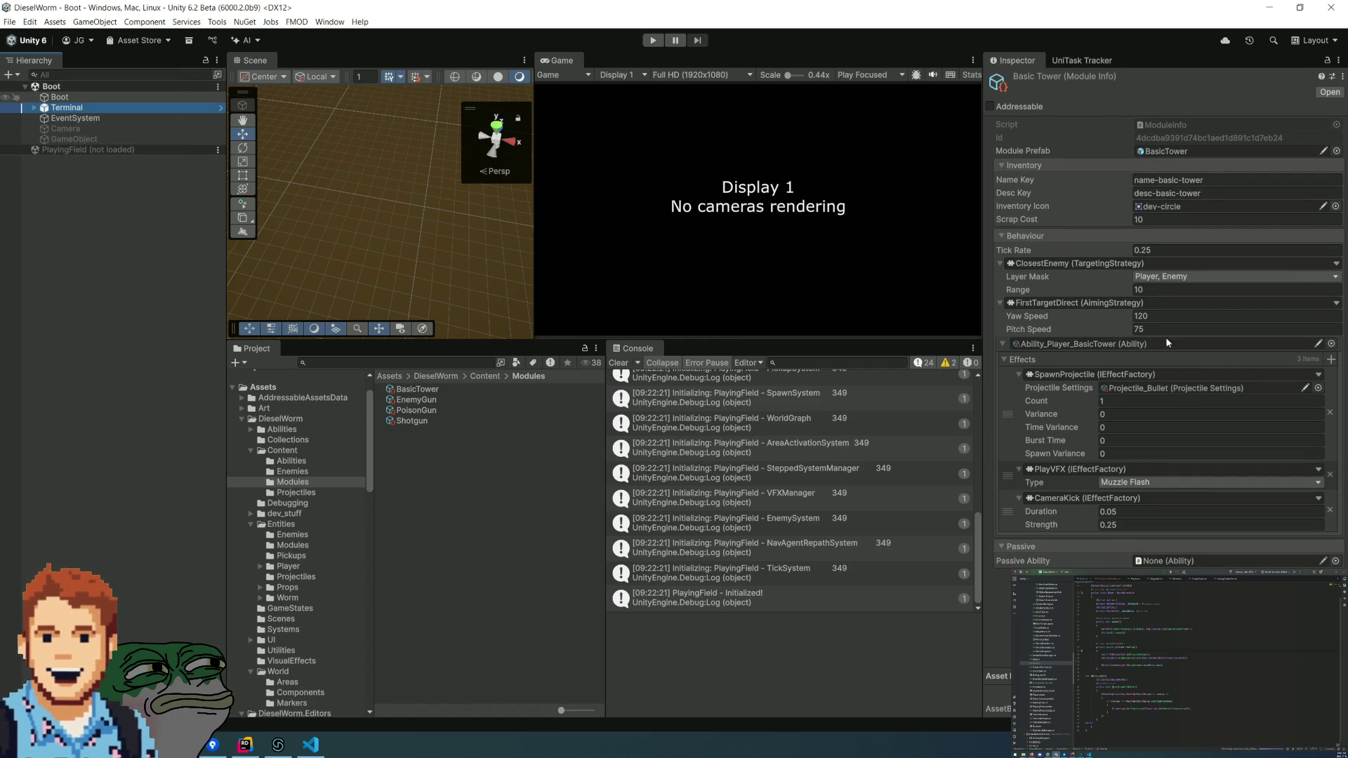
pyautogui.click(280, 419)
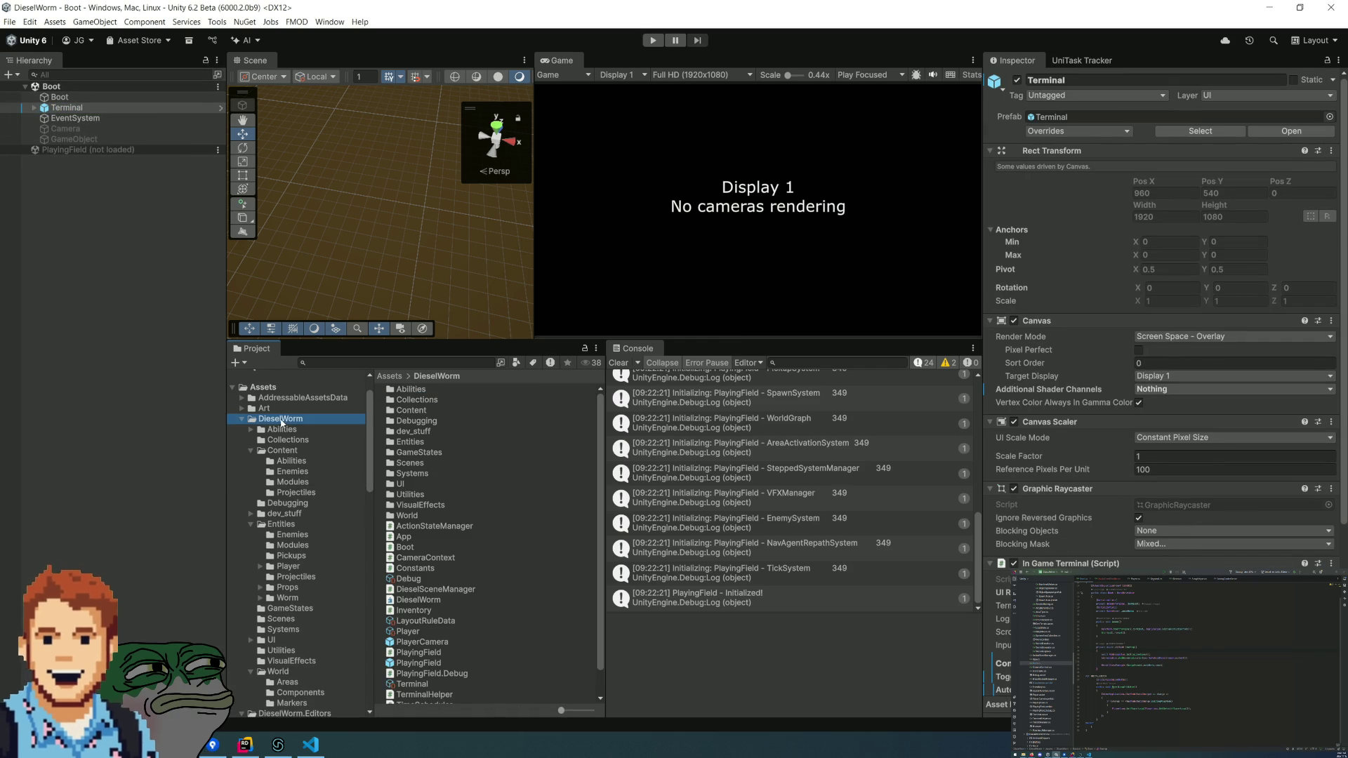
pyautogui.click(60, 97)
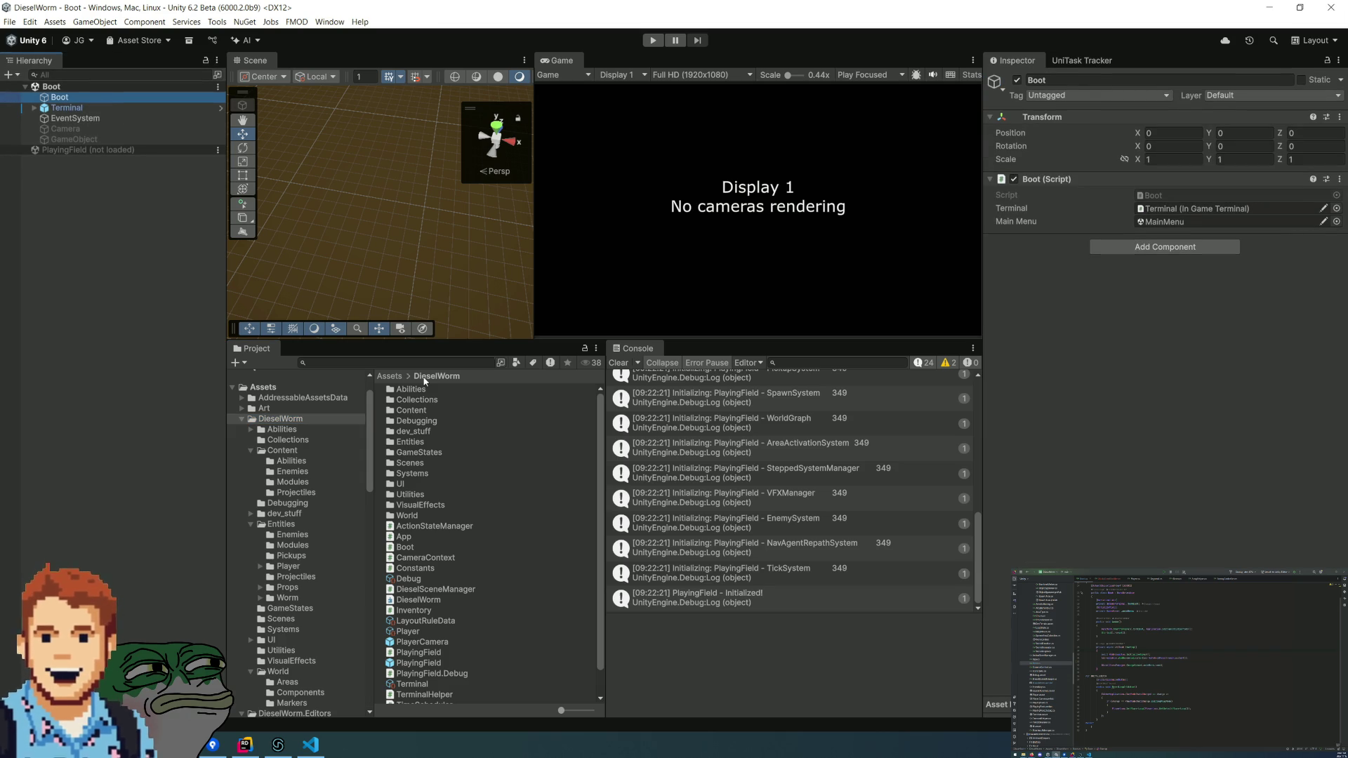
pyautogui.click(284, 587)
pyautogui.click(286, 598)
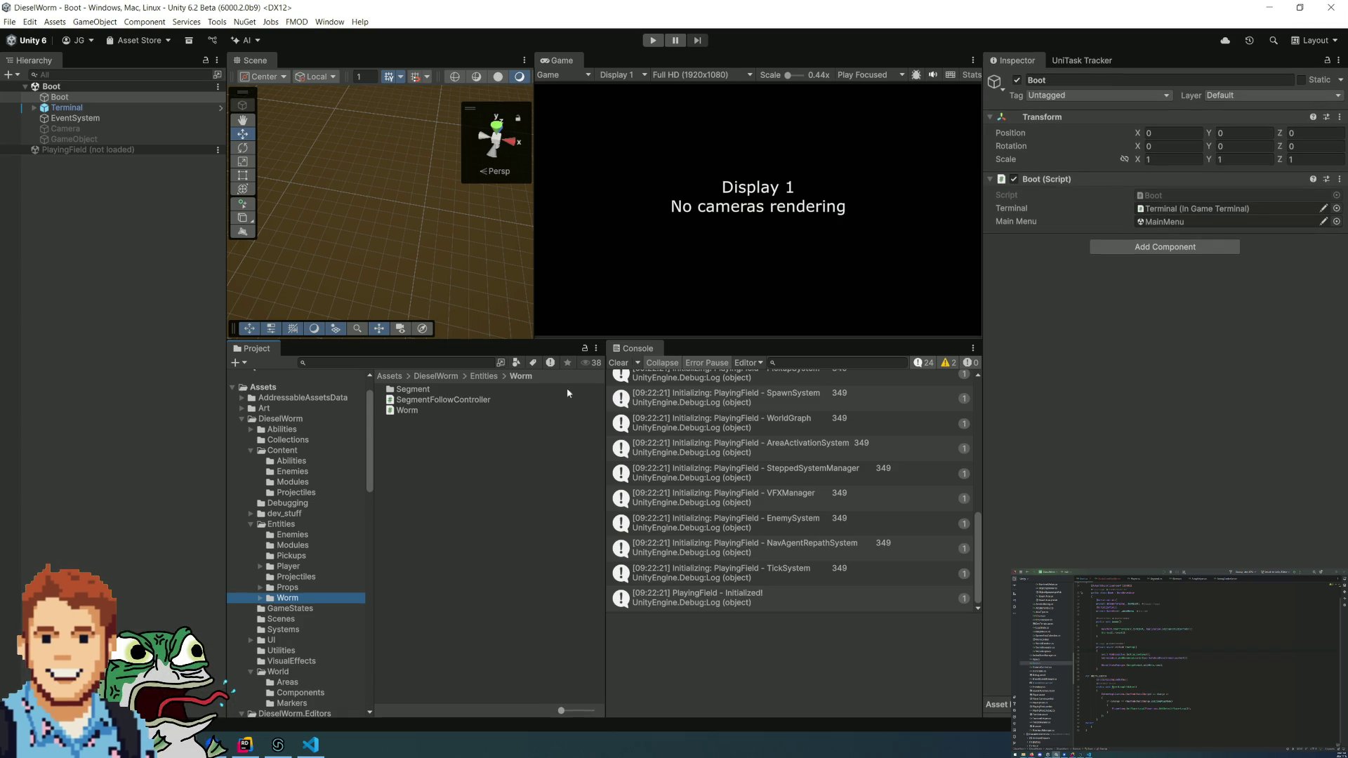
pyautogui.click(617, 364)
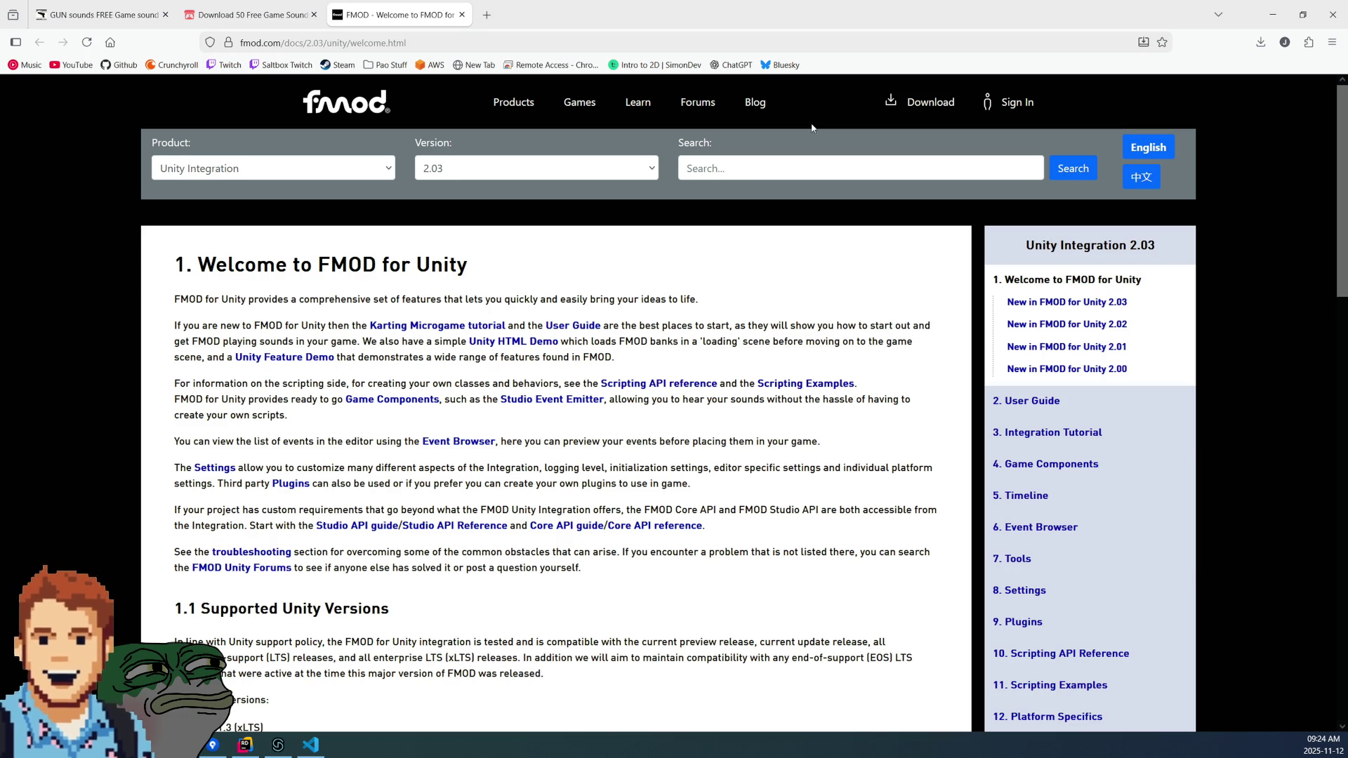
# - Read through the FMOD for Unity 2.03 welcome page's versions, platforms, licensing and What's New
pyautogui.scroll(-1, 565, 343)
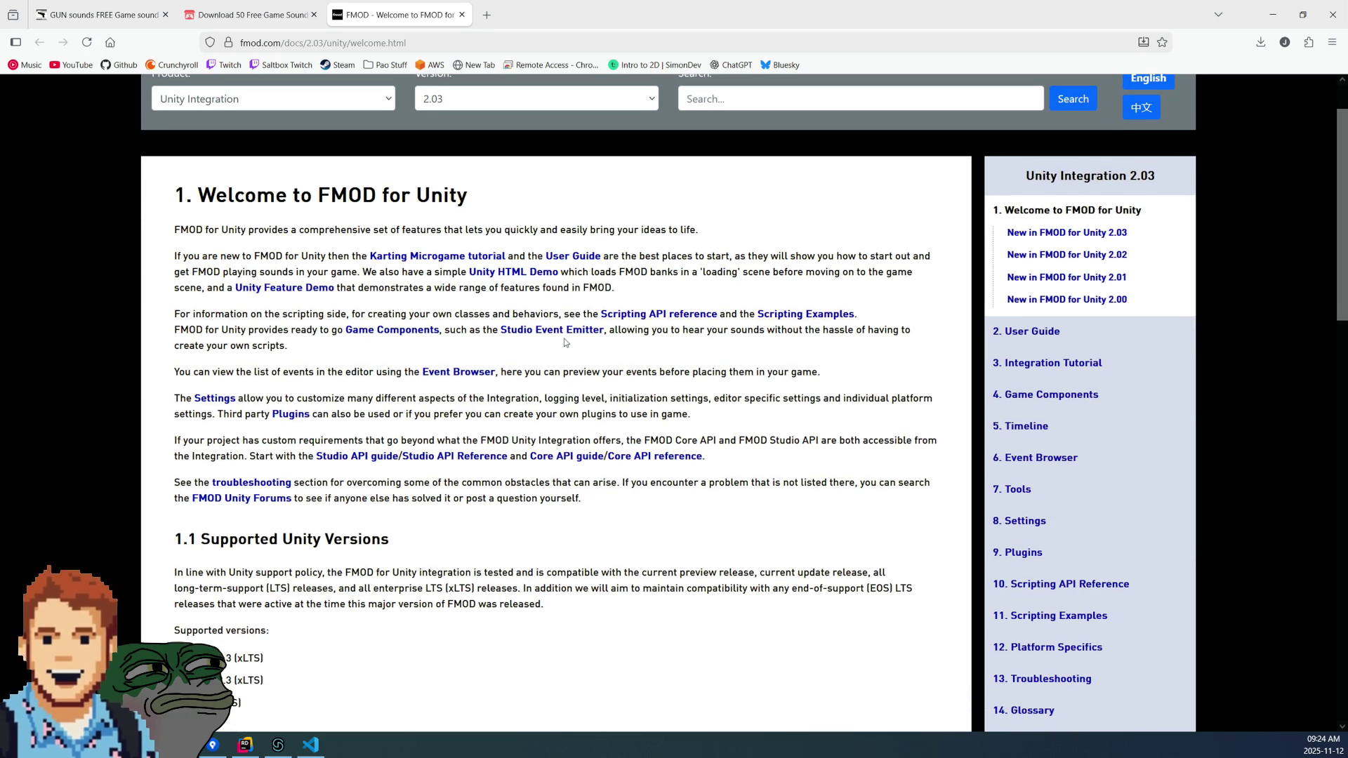
pyautogui.scroll(-1, 566, 342)
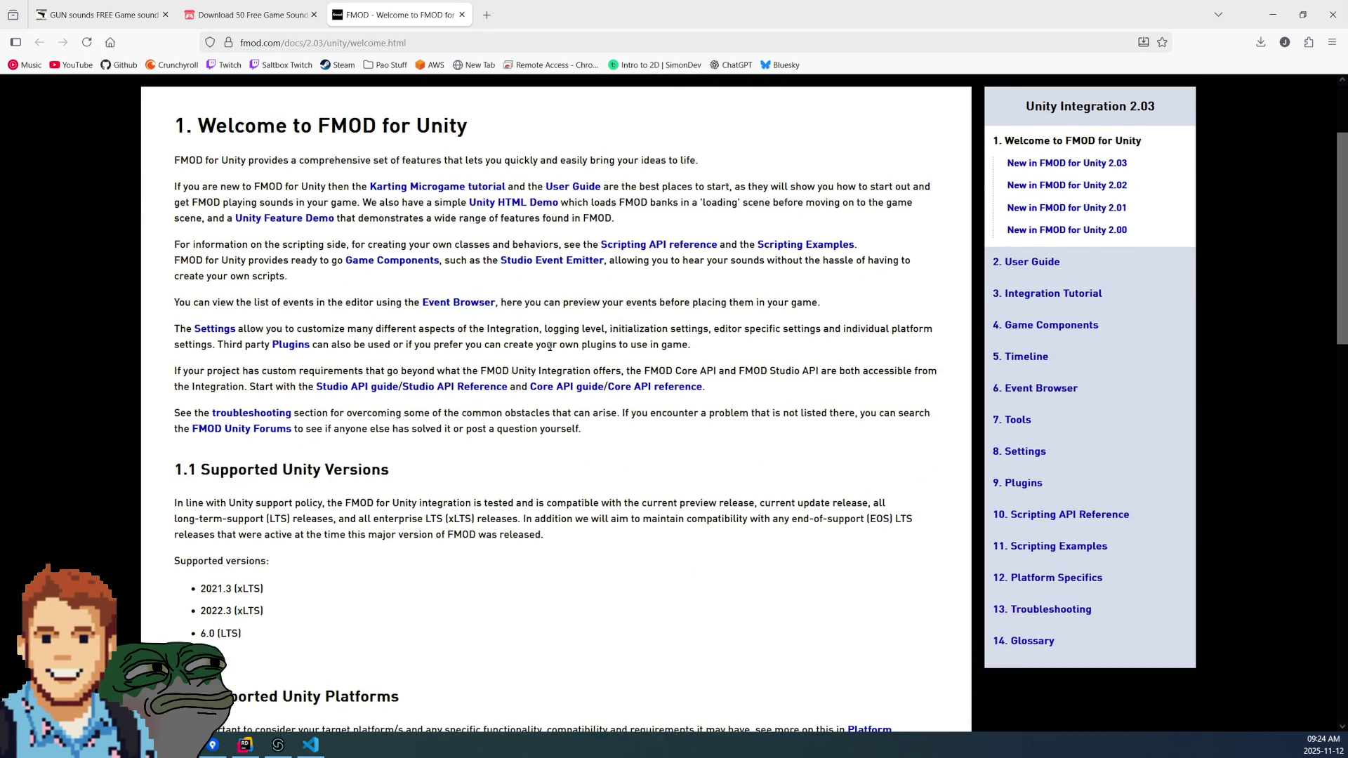
pyautogui.scroll(-2, 551, 348)
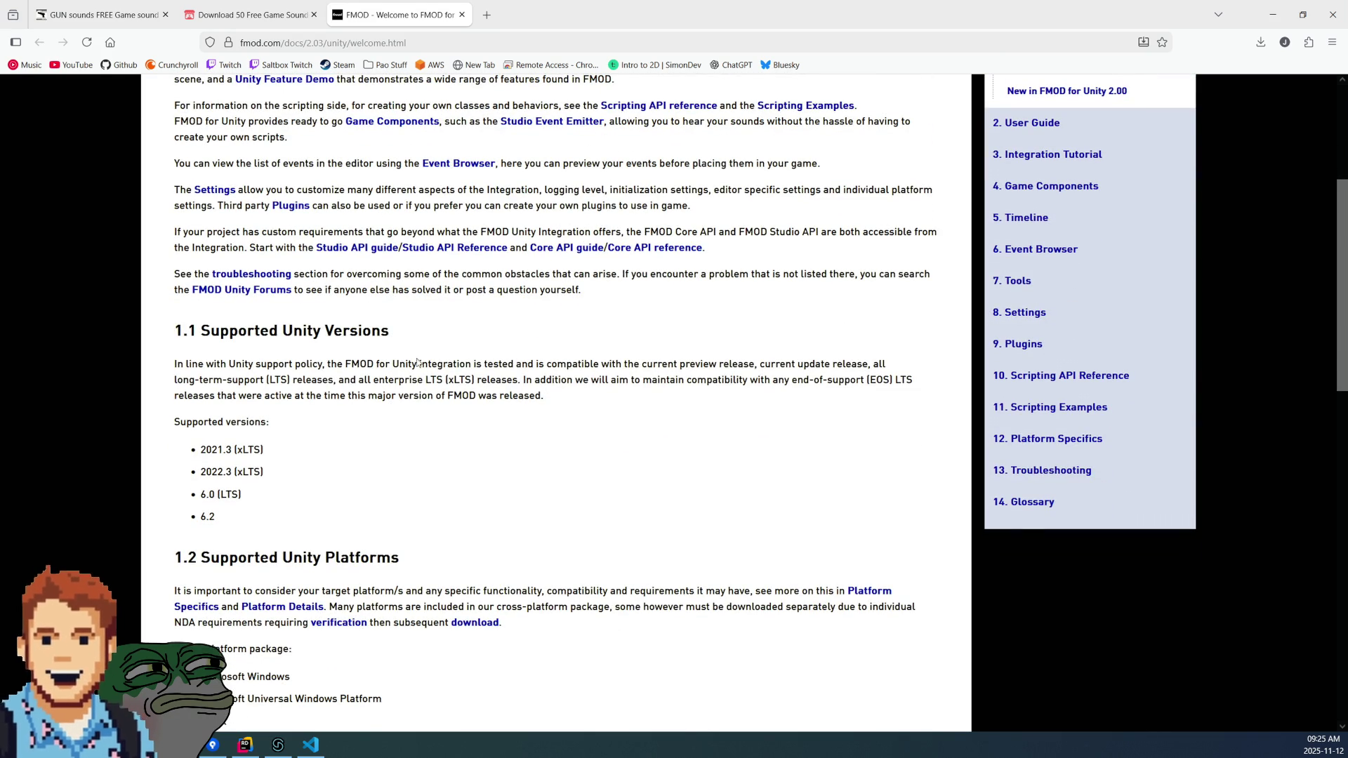
pyautogui.scroll(3, 472, 281)
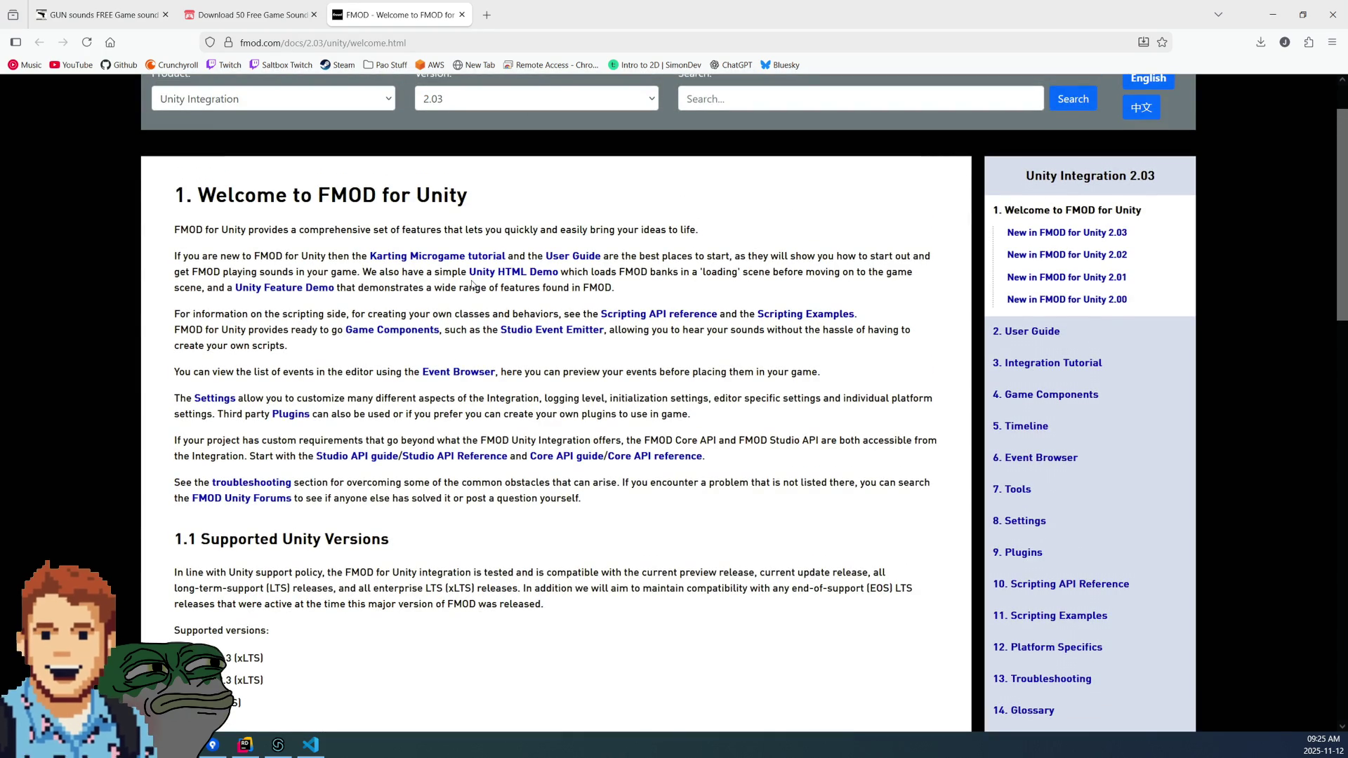
pyautogui.scroll(-7, 472, 285)
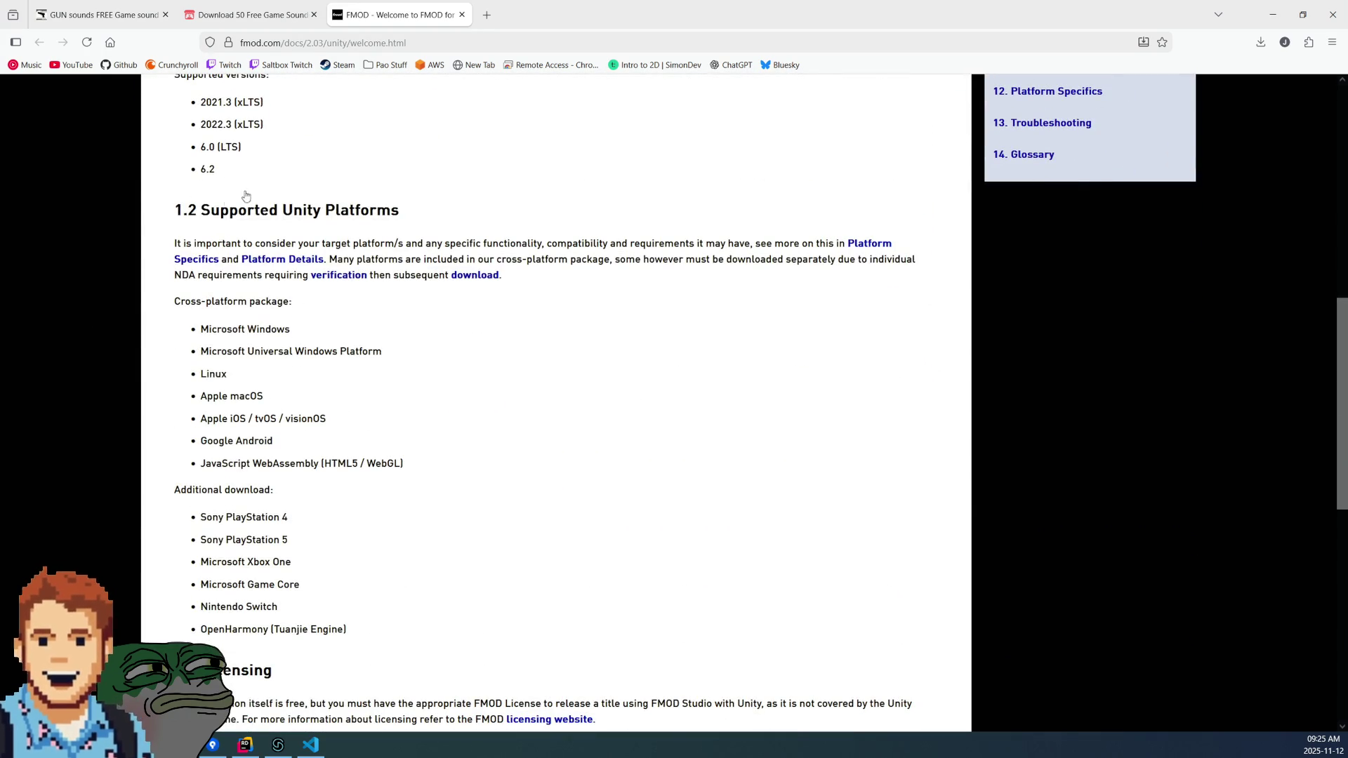
pyautogui.scroll(-6, 273, 281)
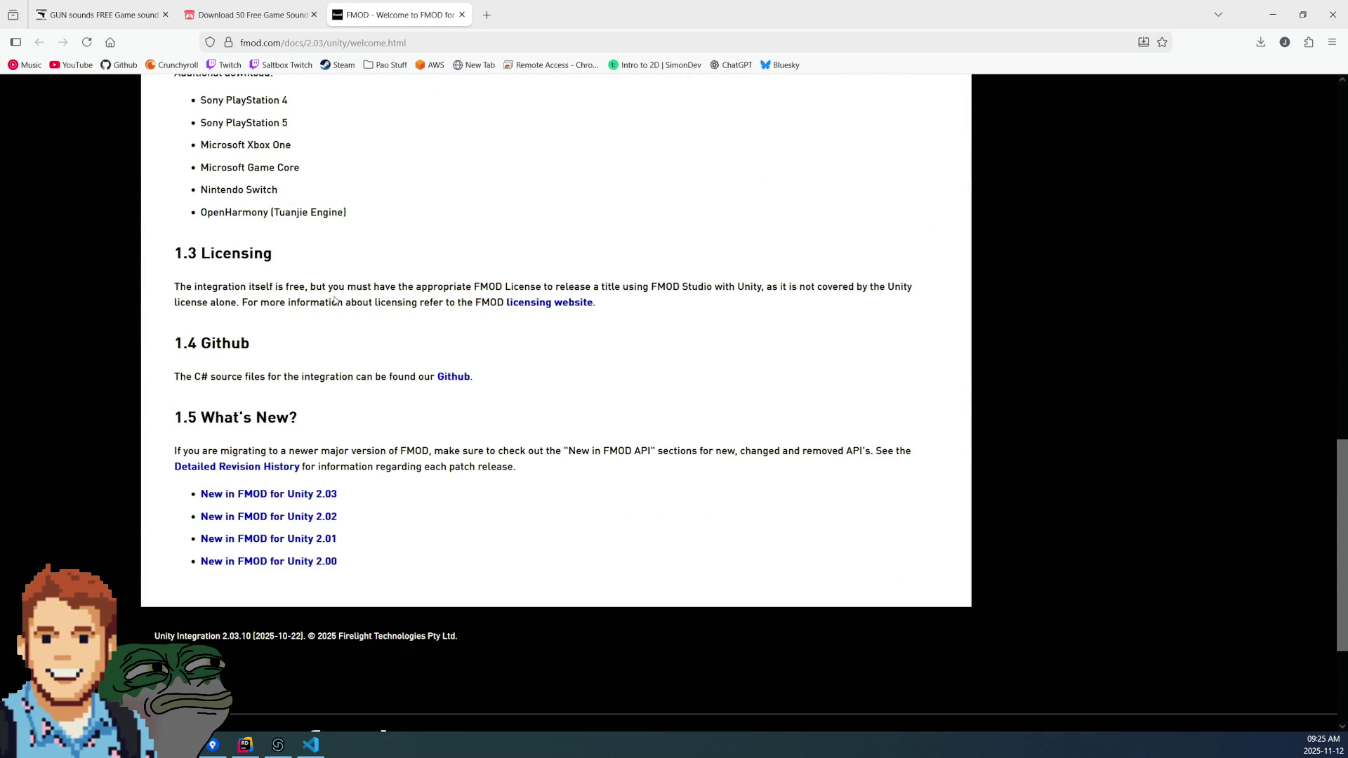
pyautogui.scroll(13, 334, 300)
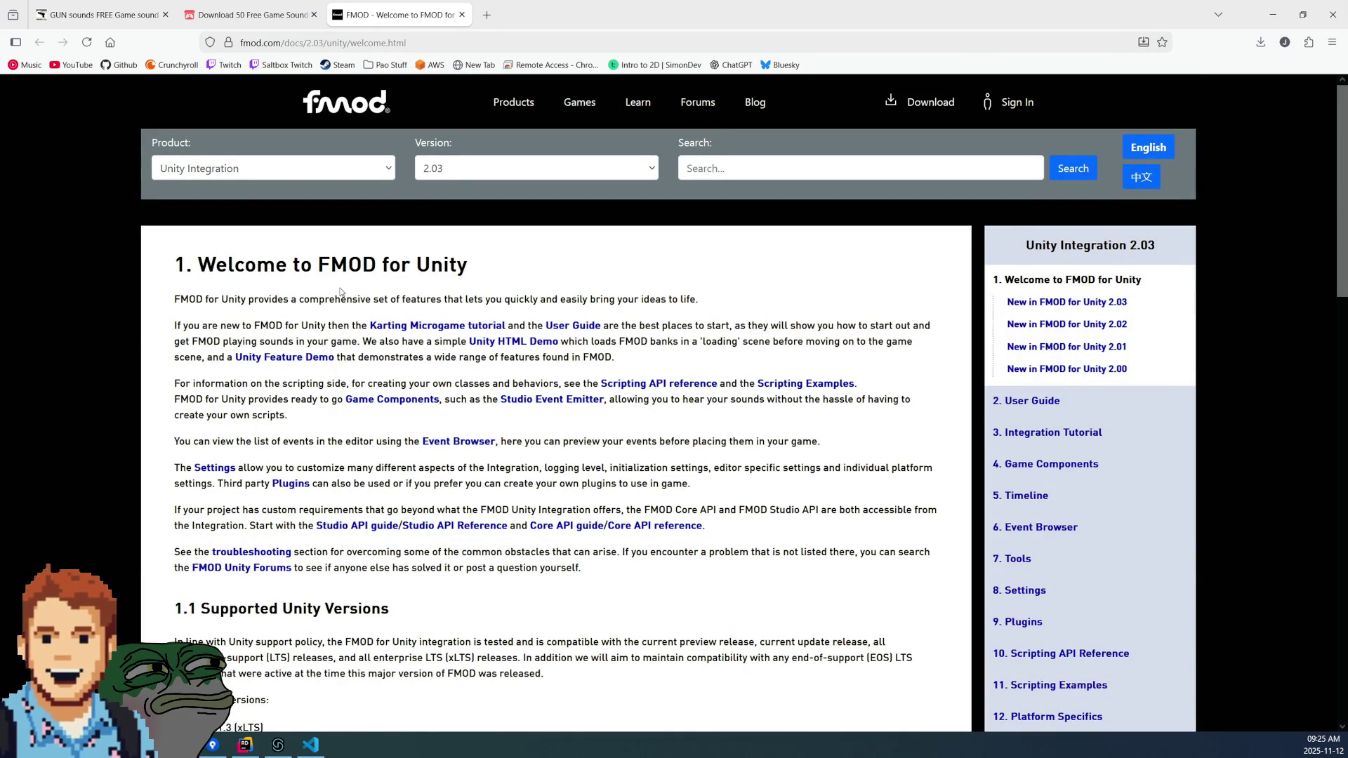
# - Open the User Guide section of the FMOD docs and read down through it
pyautogui.click(1029, 411)
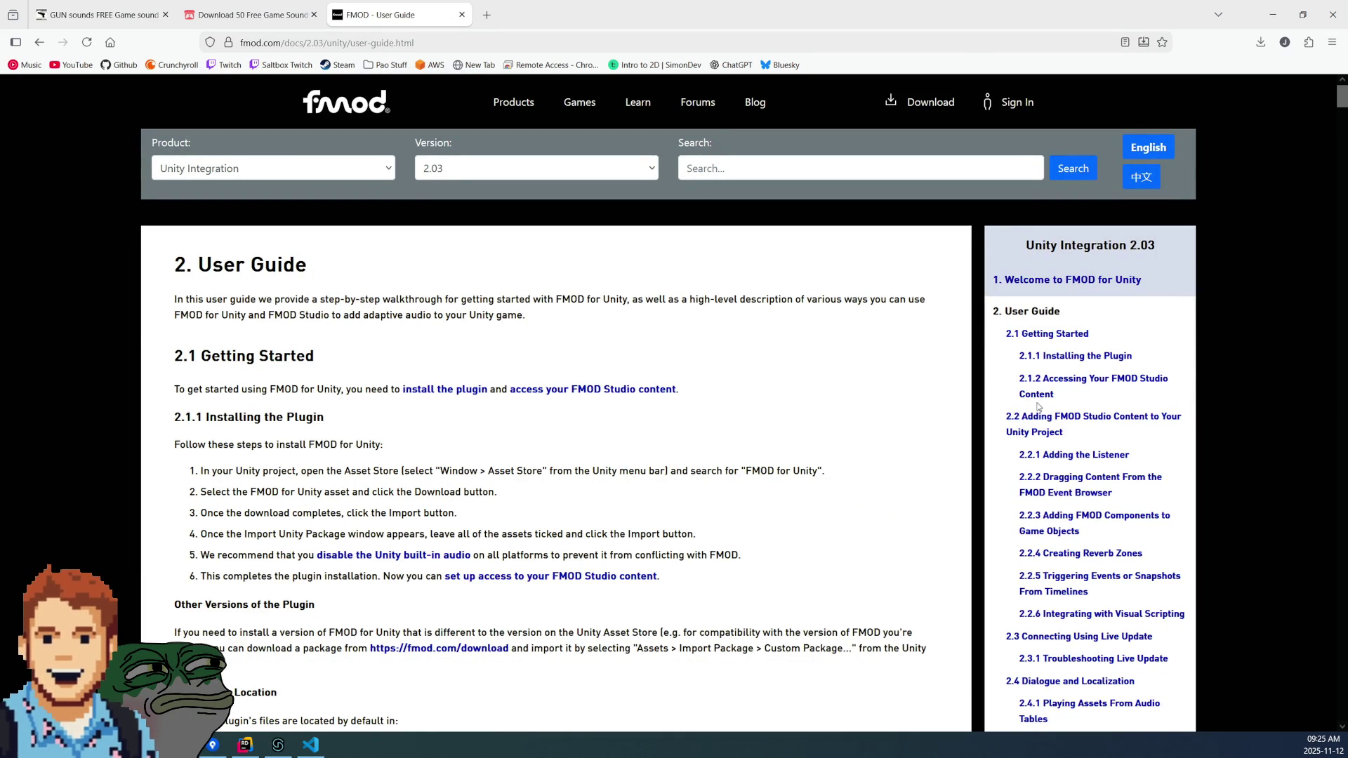
pyautogui.scroll(-8, 804, 377)
pyautogui.scroll(-20, 804, 377)
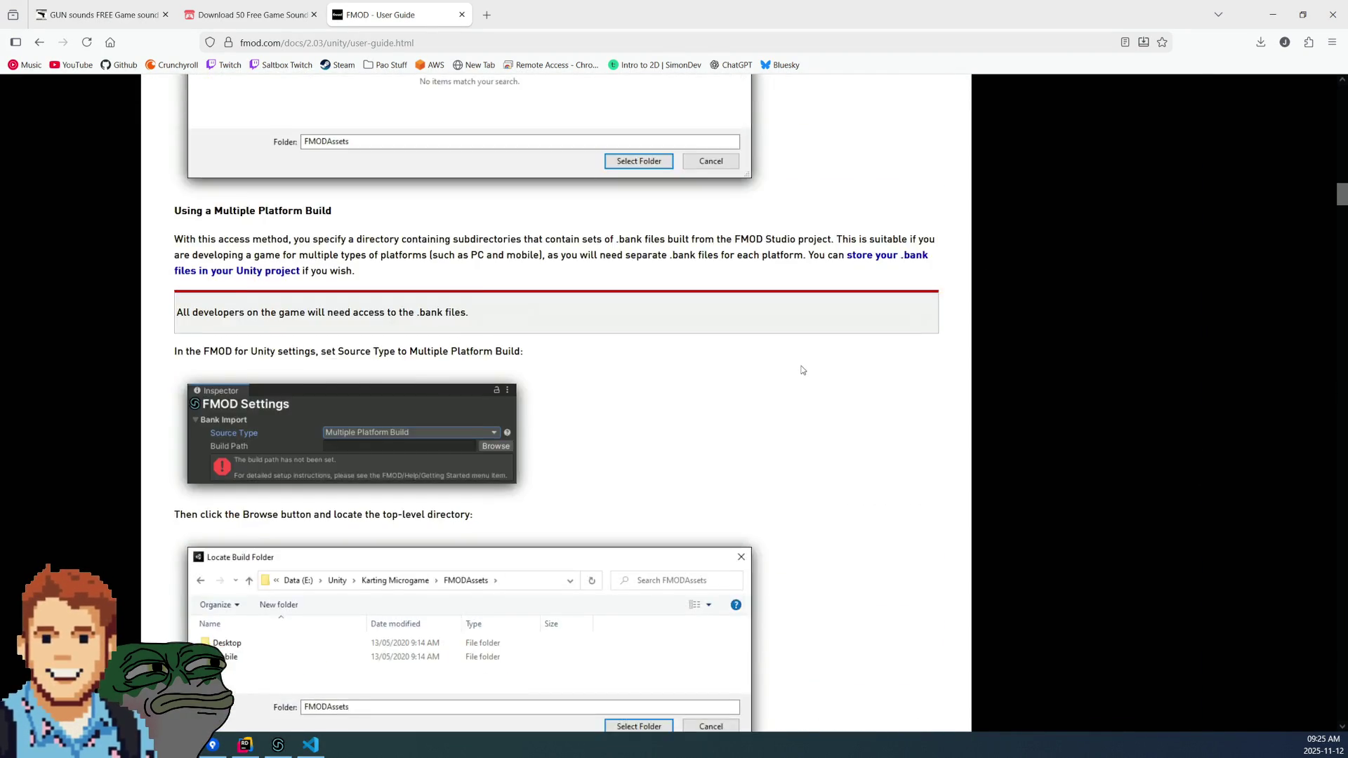
pyautogui.scroll(-10, 803, 370)
pyautogui.scroll(4, 803, 362)
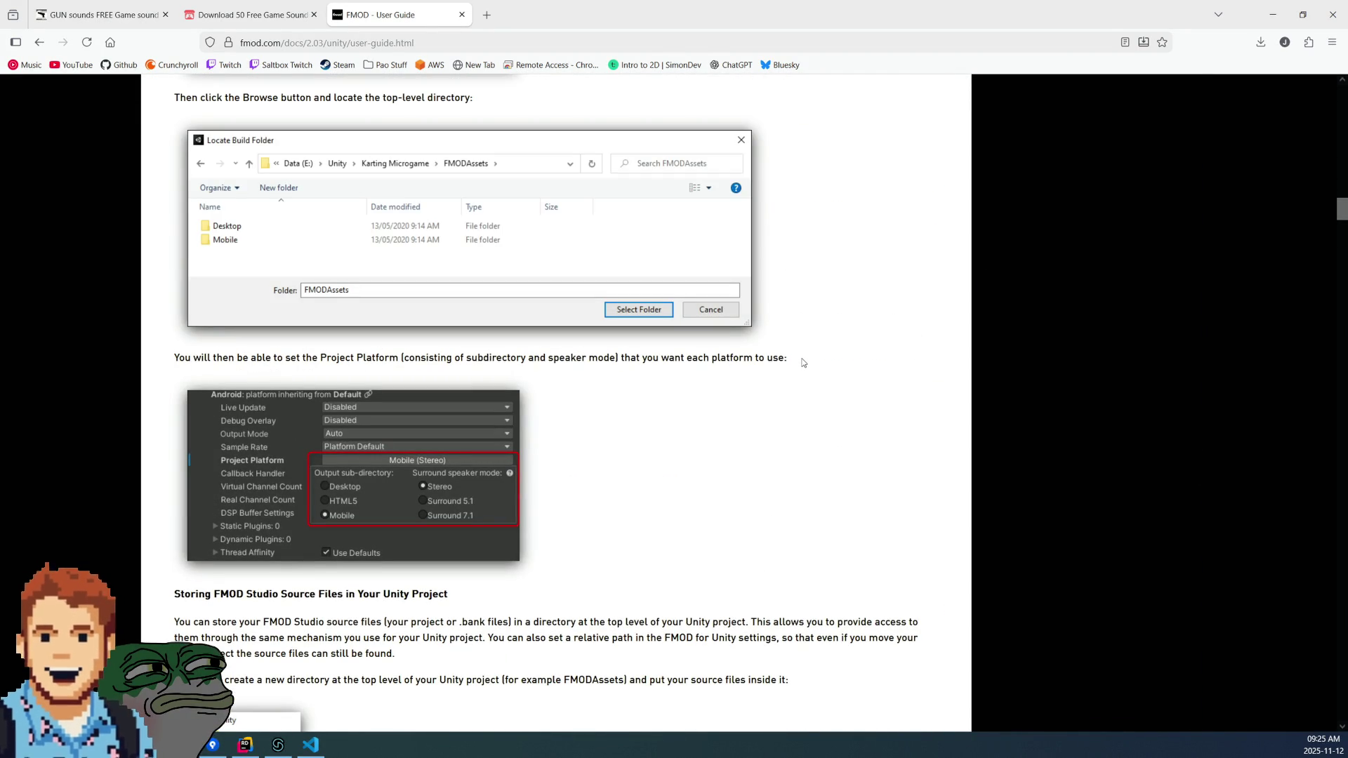
pyautogui.scroll(-4, 800, 358)
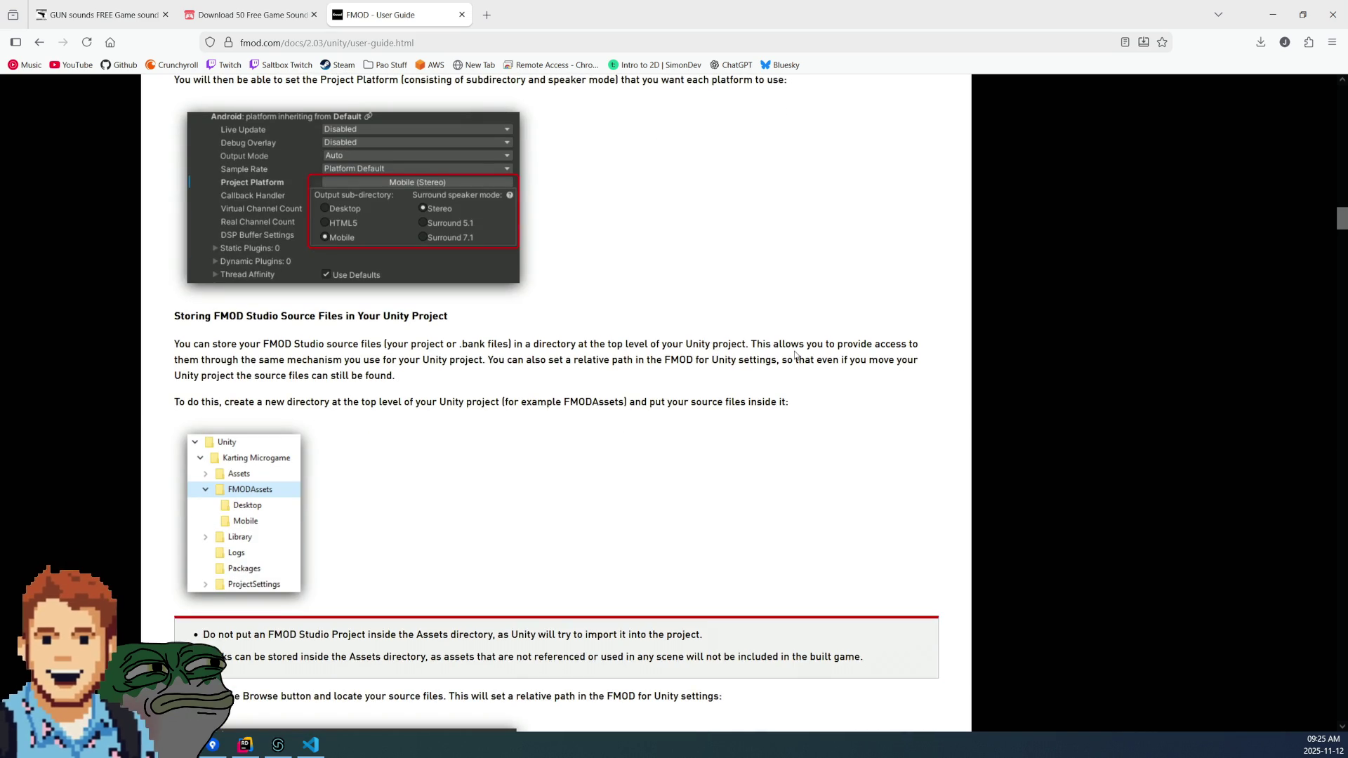
pyautogui.scroll(-5, 767, 398)
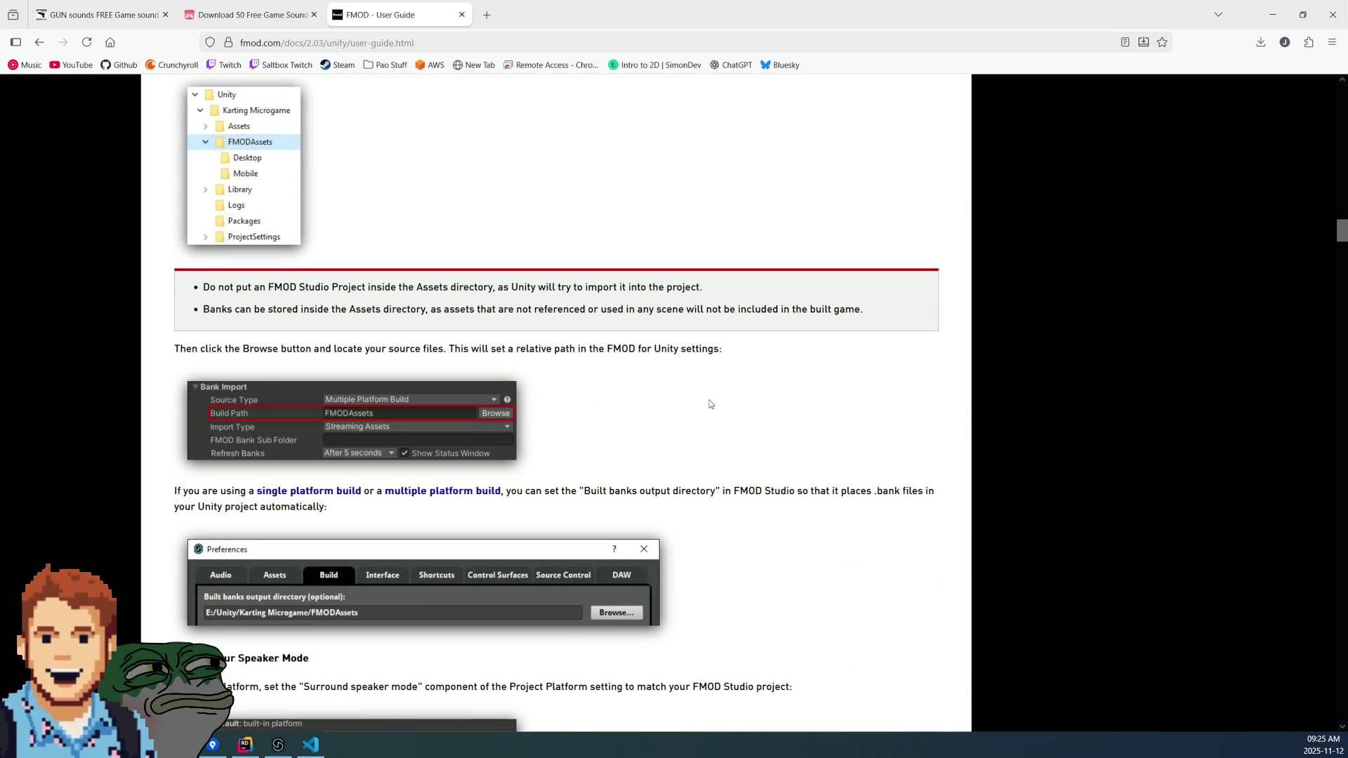
pyautogui.scroll(-4, 710, 404)
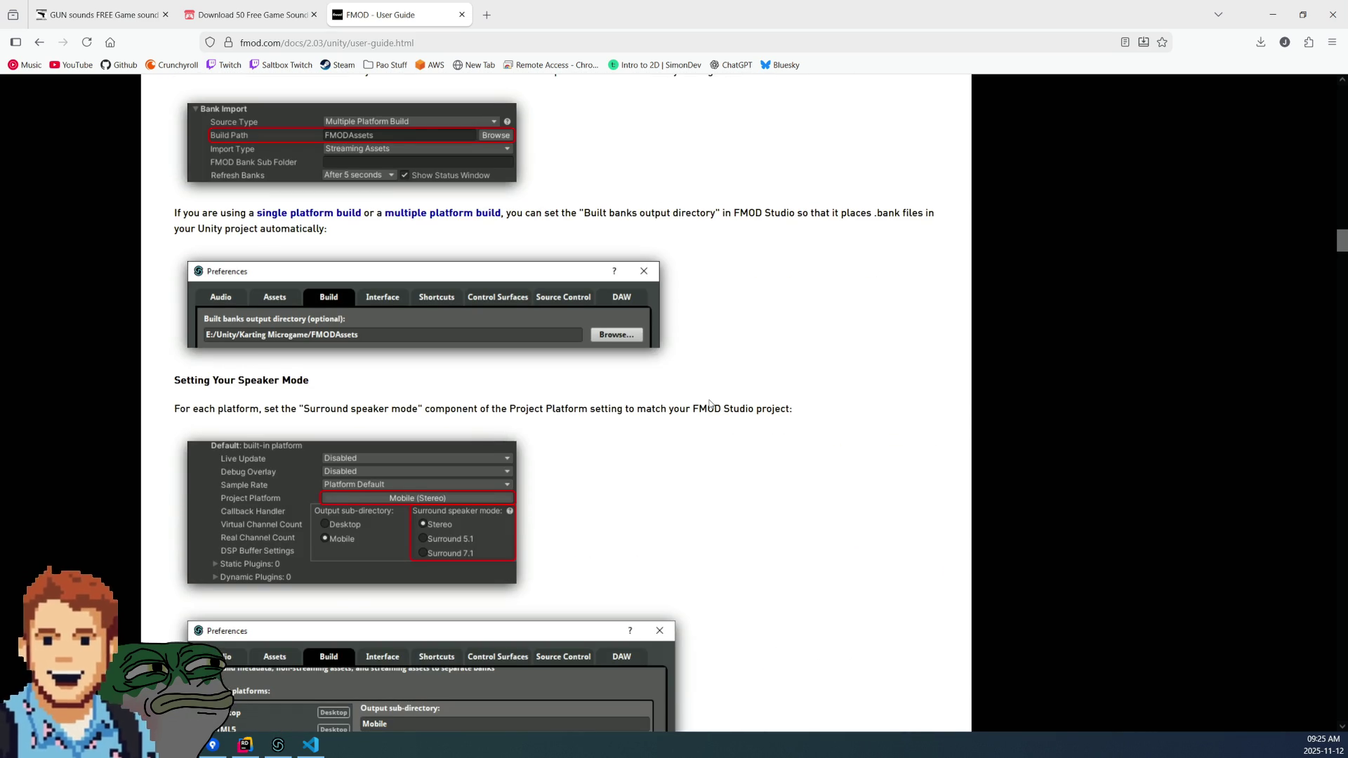
pyautogui.scroll(-5, 709, 404)
pyautogui.scroll(-13, 710, 404)
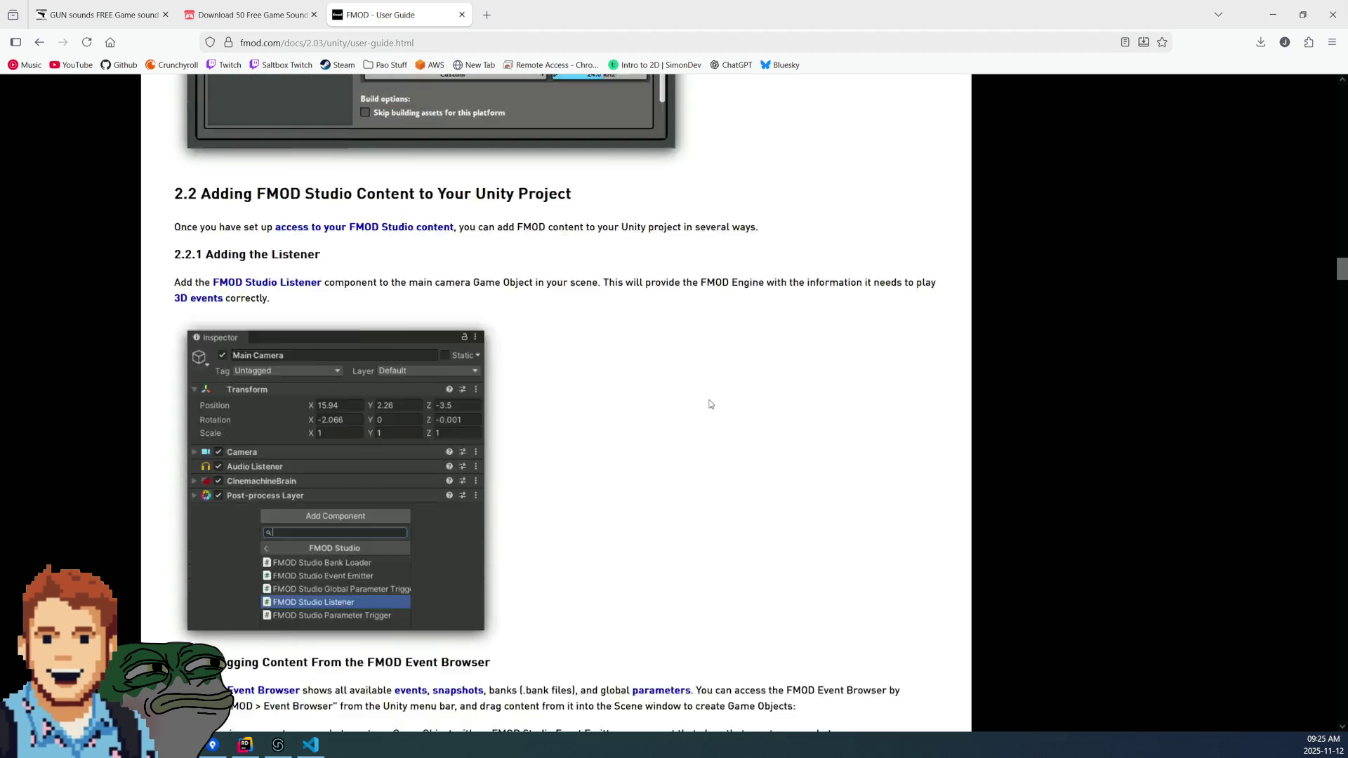
# - Return to the Welcome to FMOD for Unity page, then open the Integration Tutorial
pyautogui.moveTo(1341, 288); pyautogui.dragTo(1340, 95)
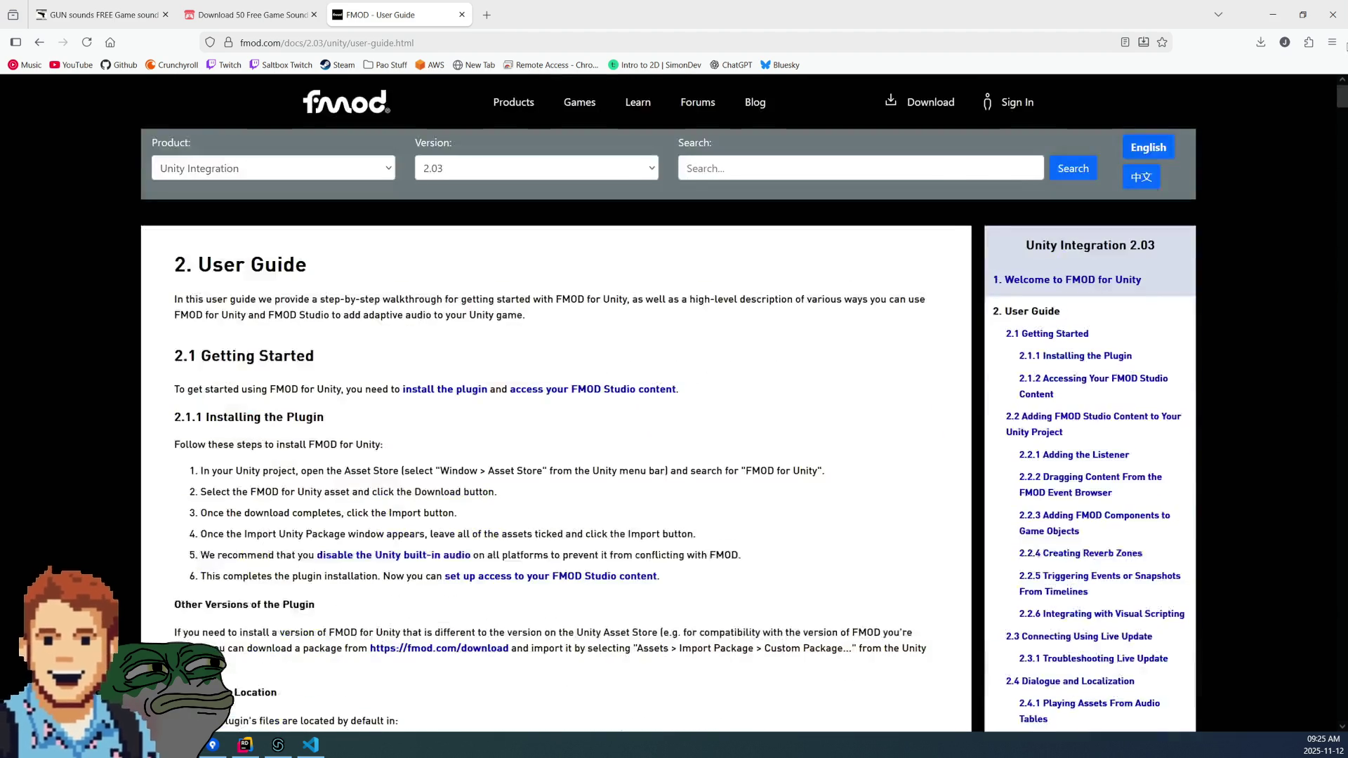
pyautogui.scroll(-3, 1028, 368)
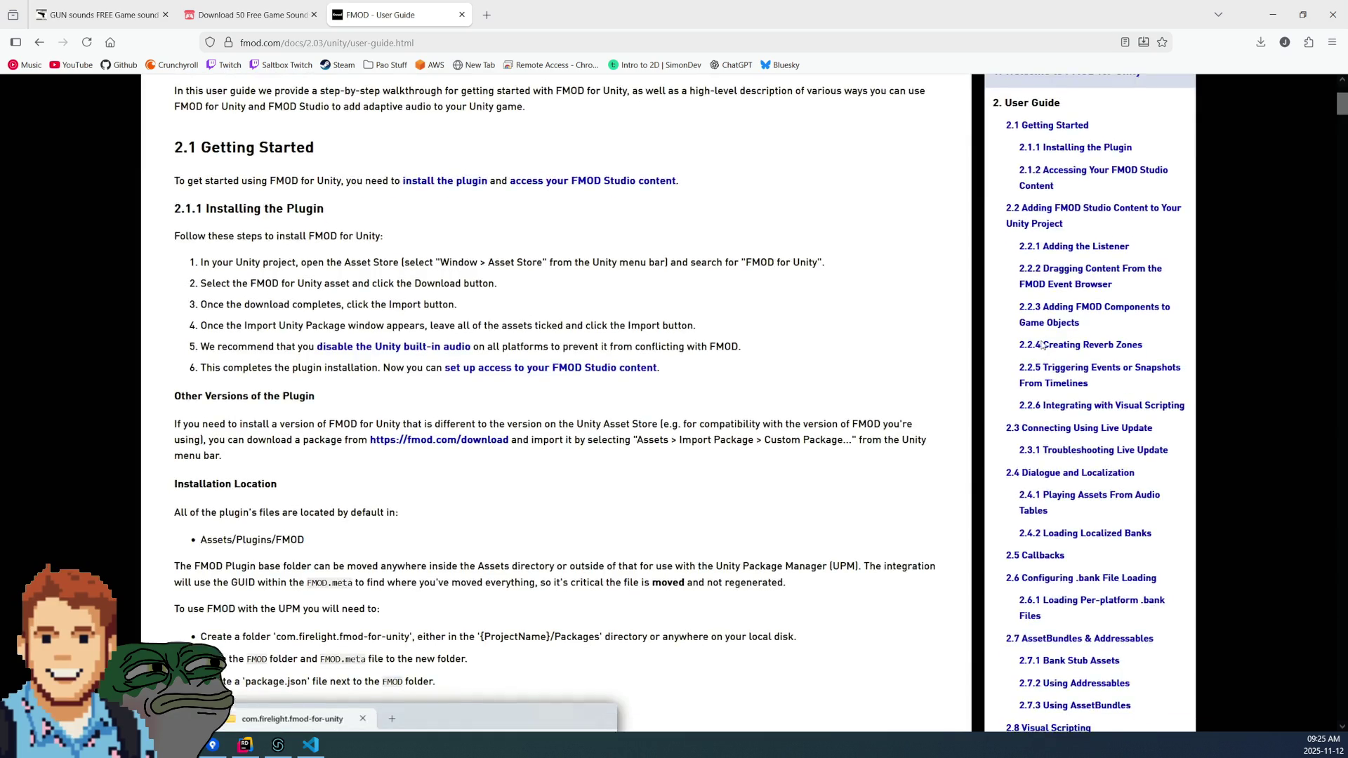
pyautogui.scroll(1, 690, 229)
pyautogui.click(40, 42)
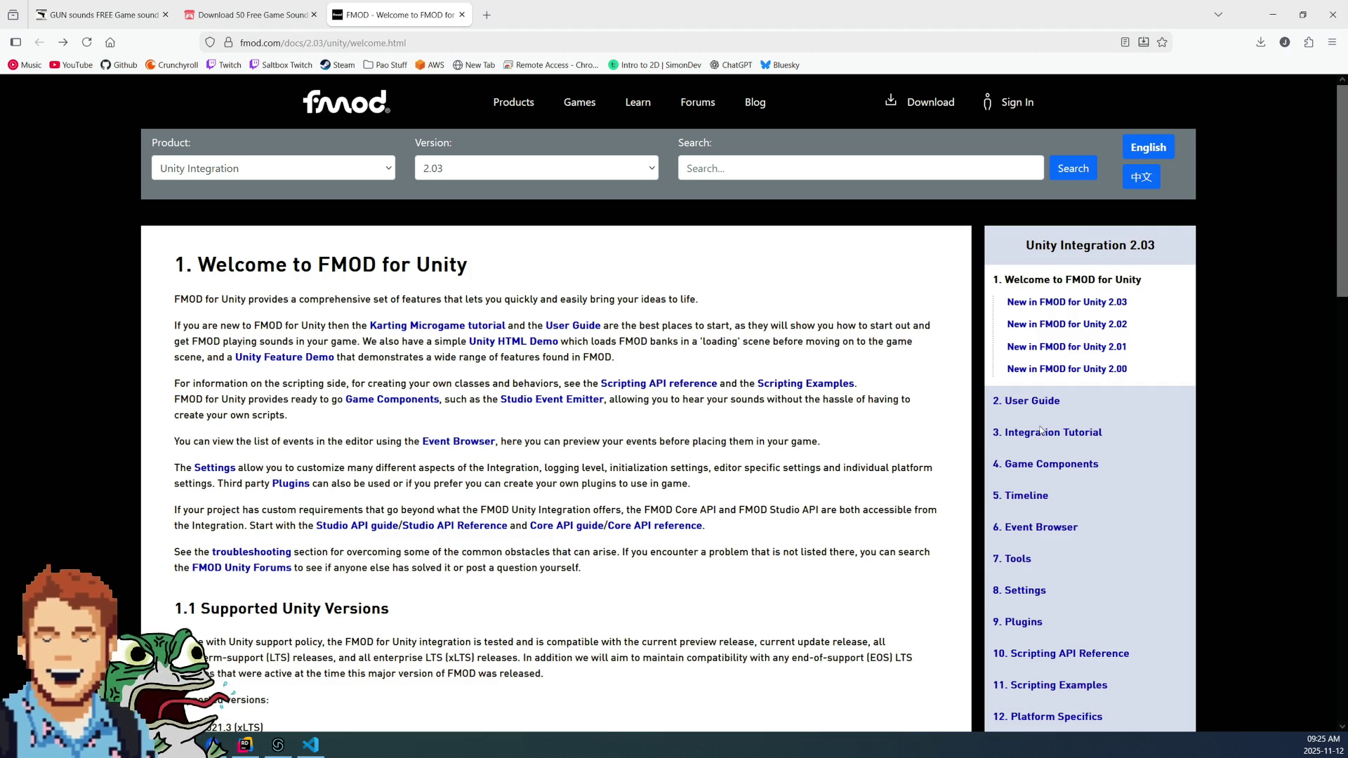
pyautogui.click(1076, 440)
# - Read the Integration Tutorial from 3.1 Setting up the Unity project to 3.4 Adding Sounds: Kart Engine
pyautogui.scroll(-10, 806, 314)
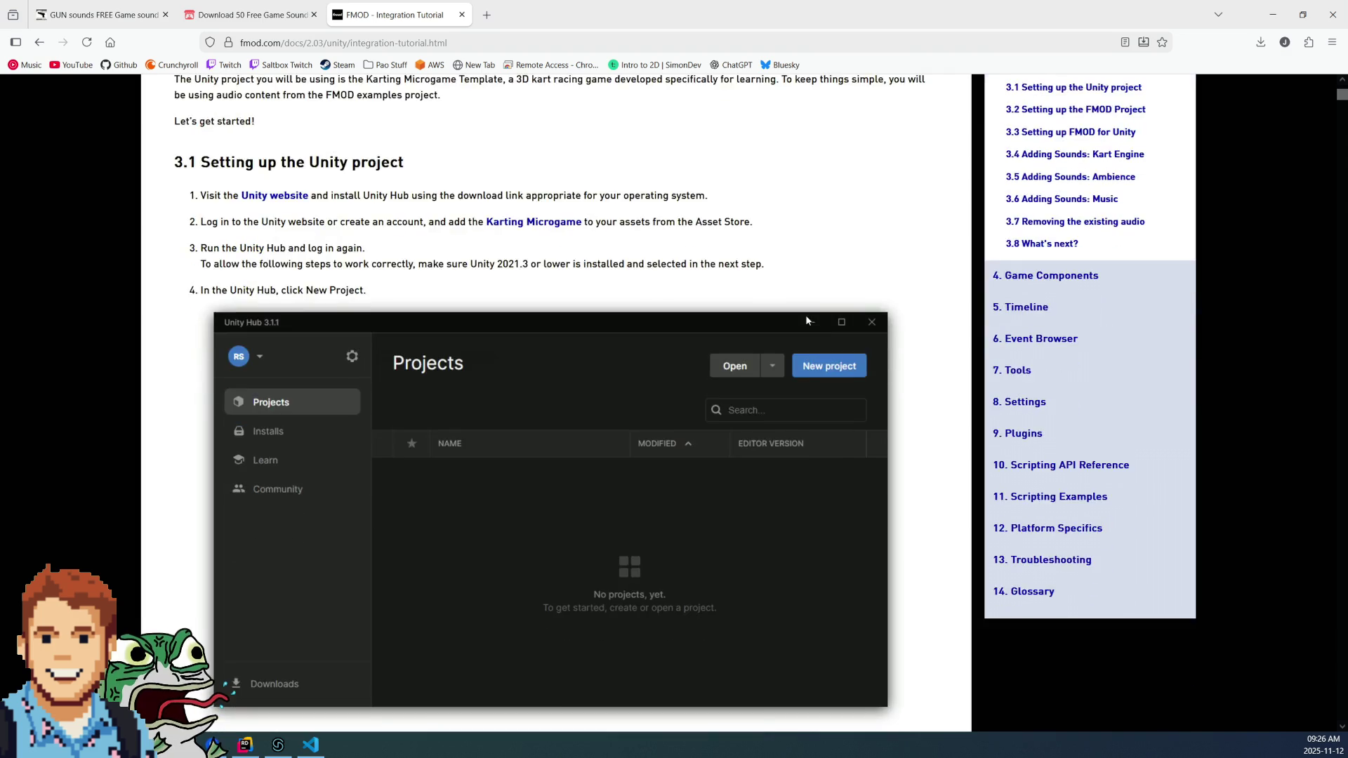
pyautogui.scroll(-20, 806, 315)
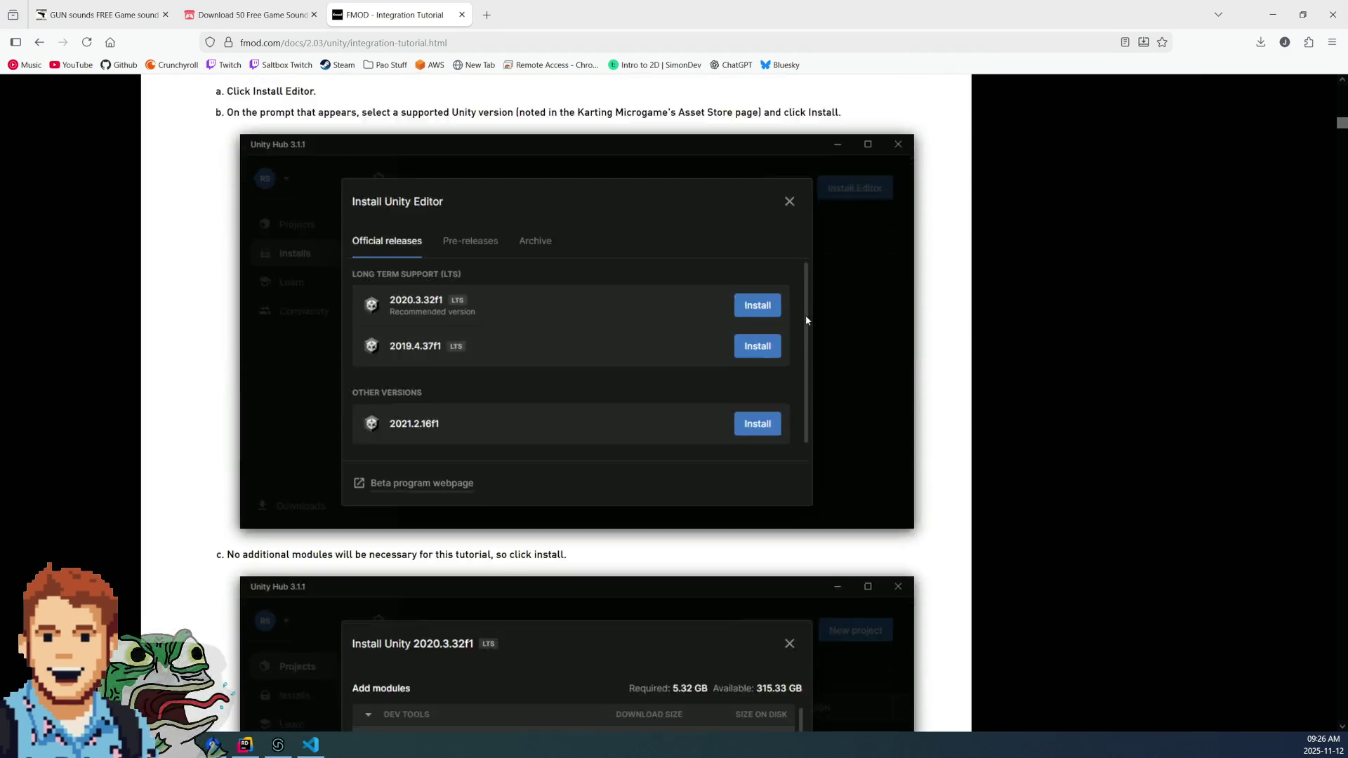
pyautogui.scroll(-4, 811, 307)
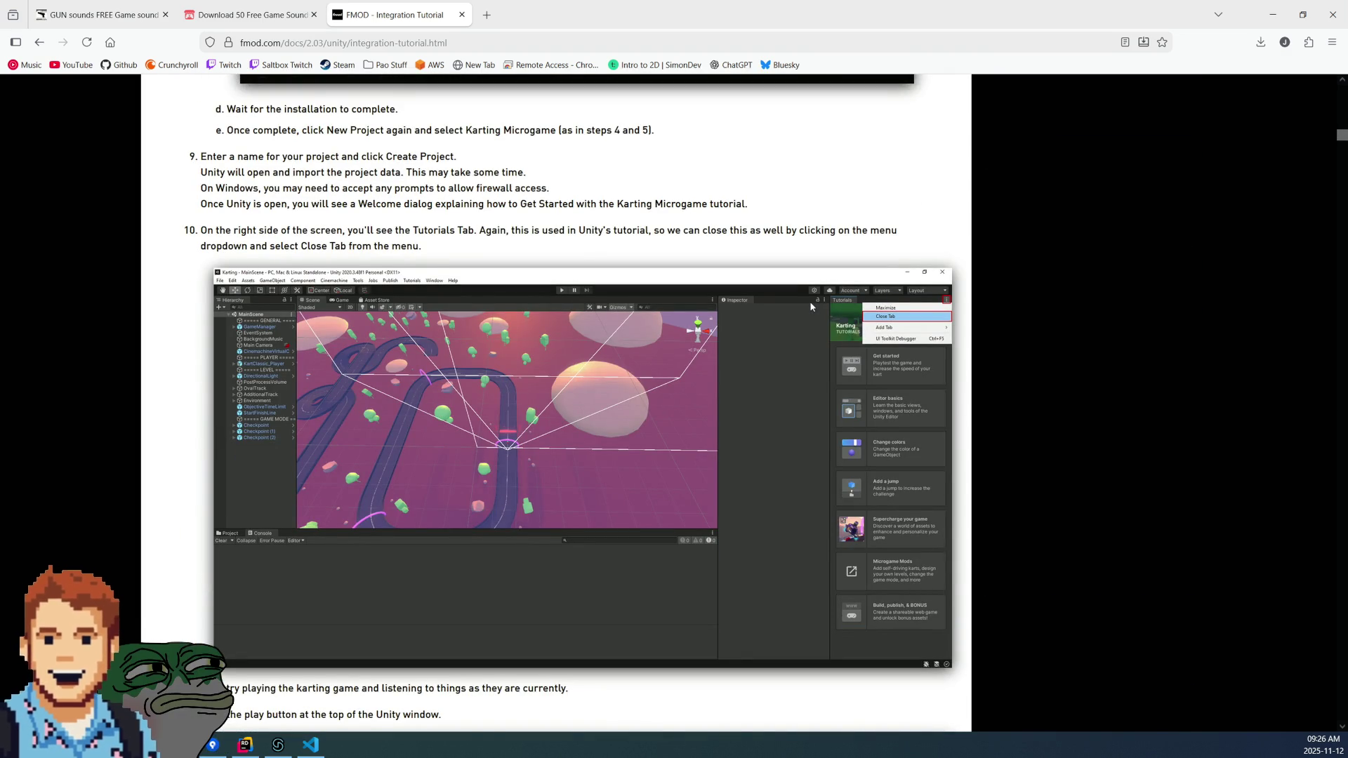
pyautogui.scroll(-14, 810, 307)
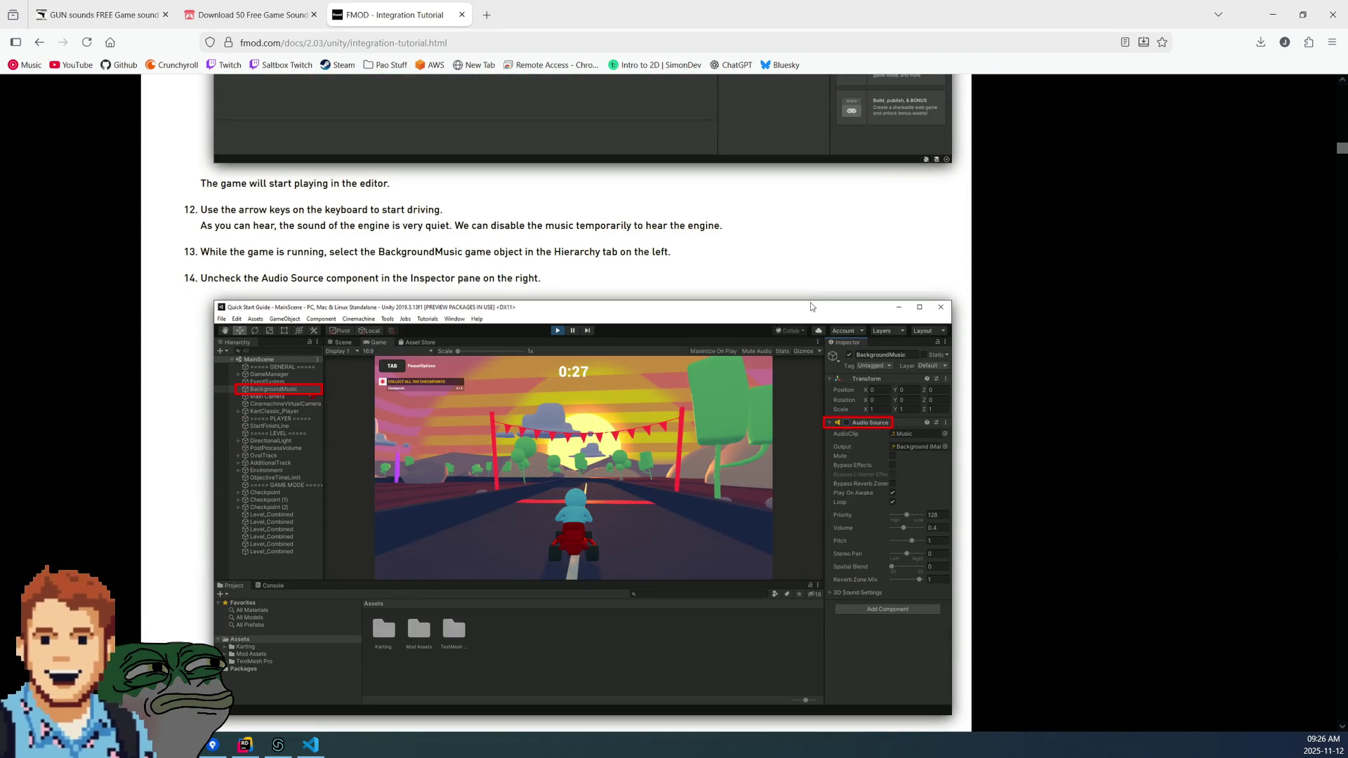
pyautogui.scroll(-20, 811, 307)
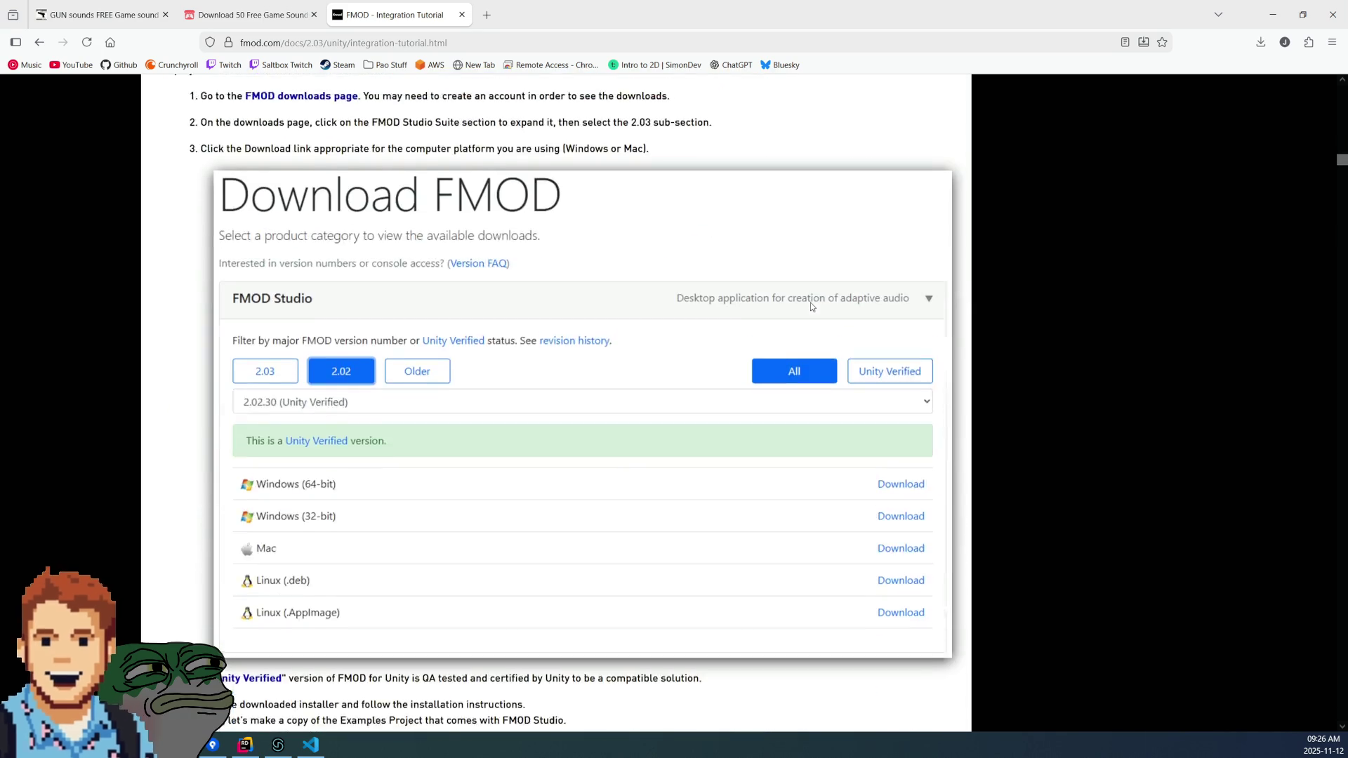
pyautogui.scroll(-12, 810, 307)
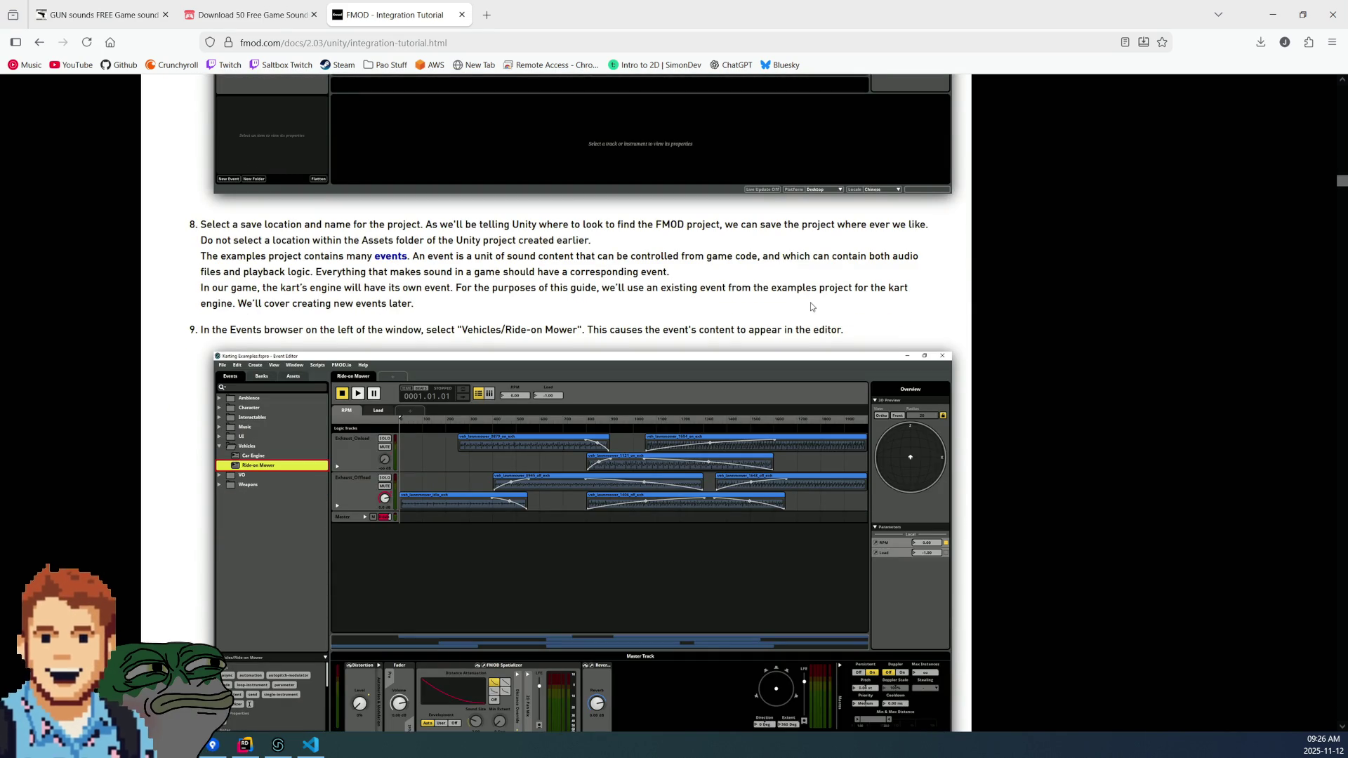
pyautogui.scroll(-5, 810, 306)
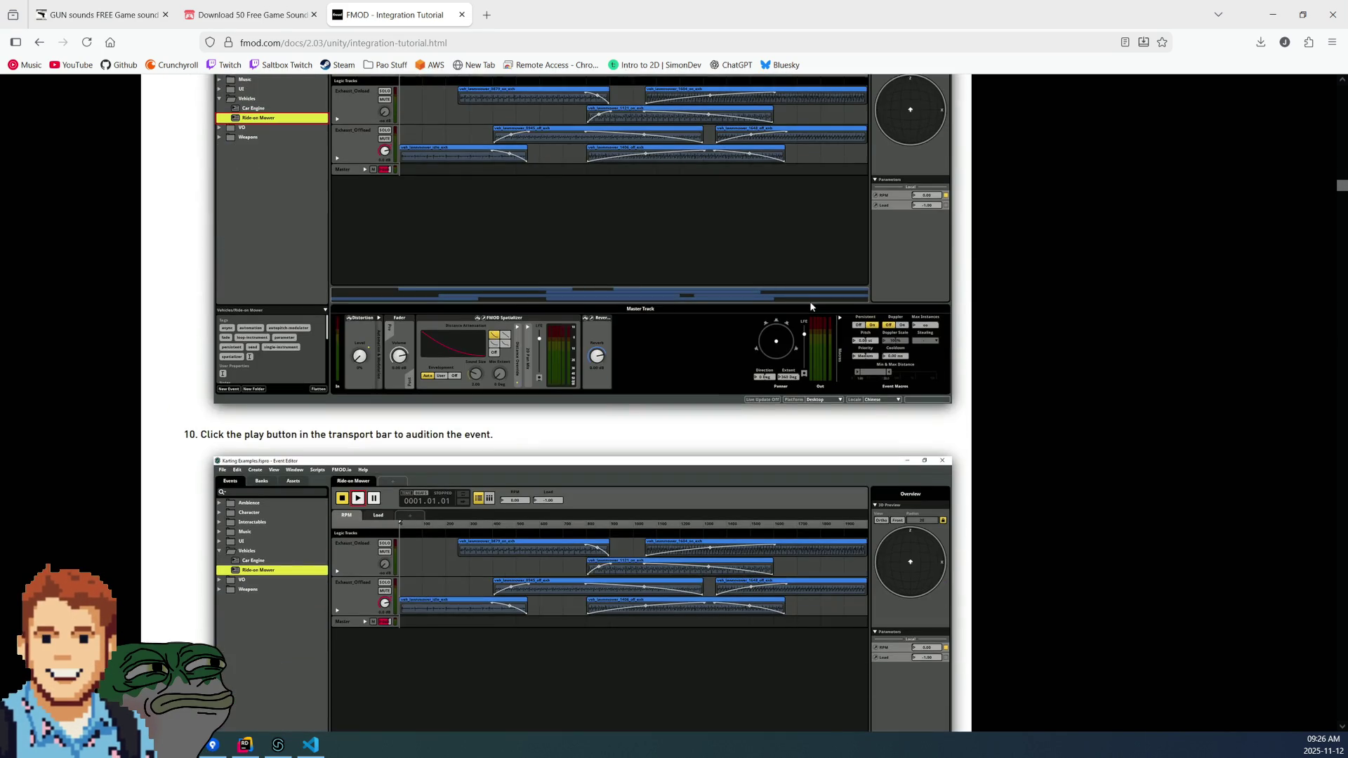
pyautogui.scroll(-12, 811, 307)
pyautogui.scroll(-16, 810, 307)
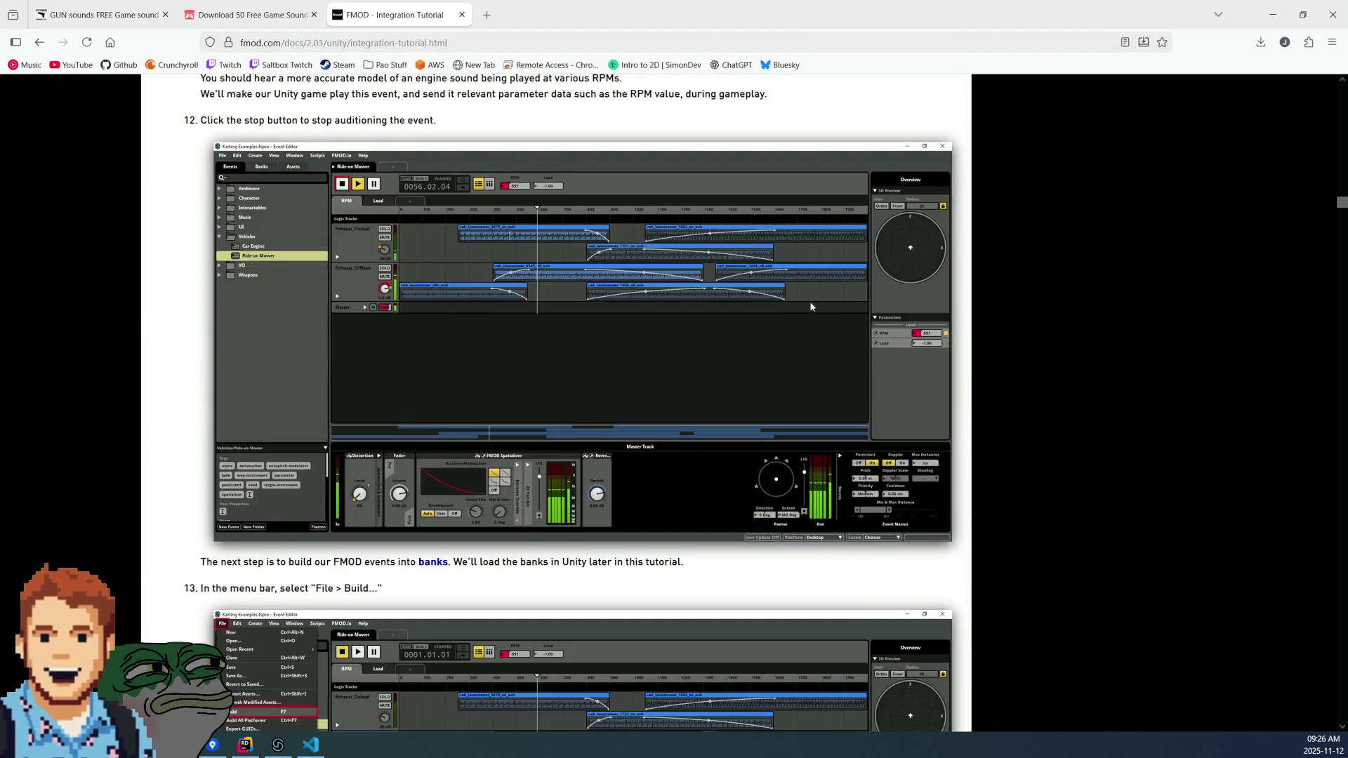
pyautogui.scroll(-6, 810, 306)
pyautogui.scroll(6, 811, 307)
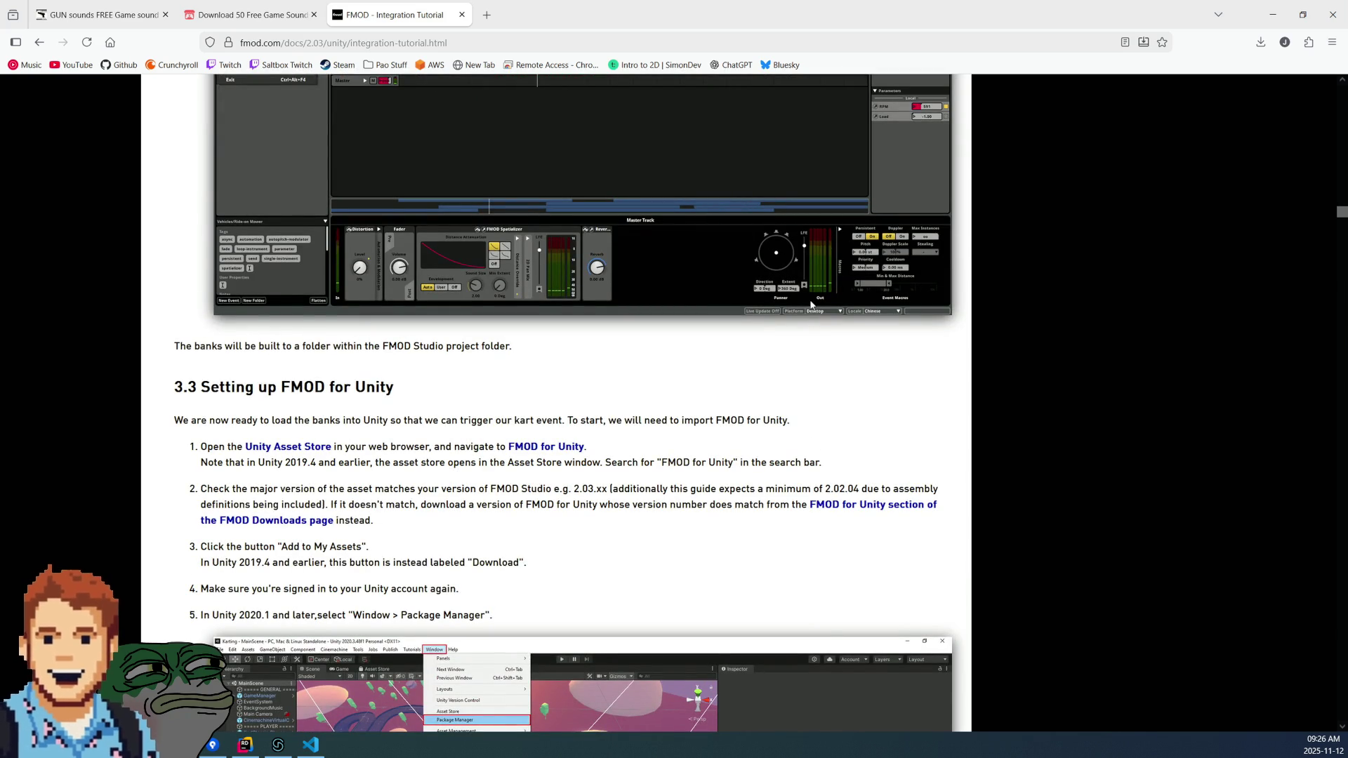
pyautogui.scroll(-6, 810, 304)
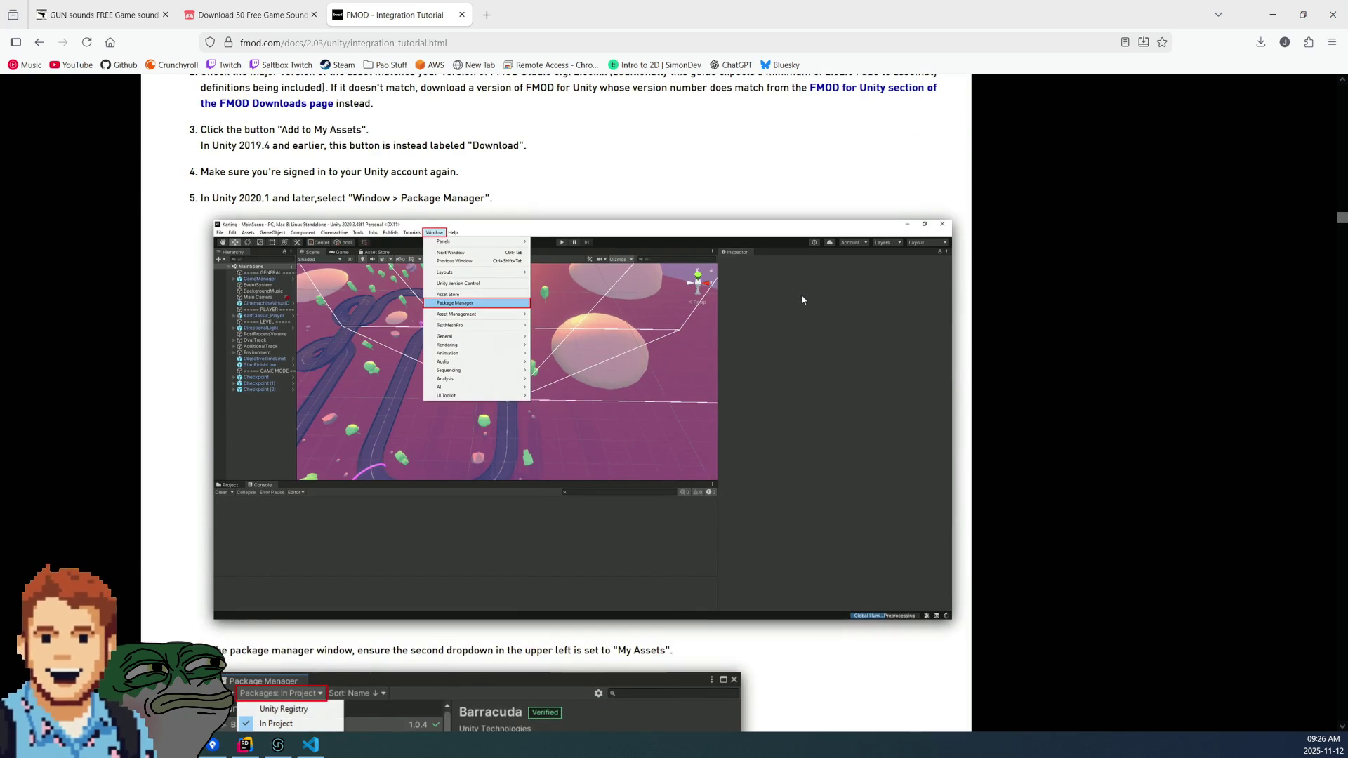
pyautogui.scroll(-5, 801, 300)
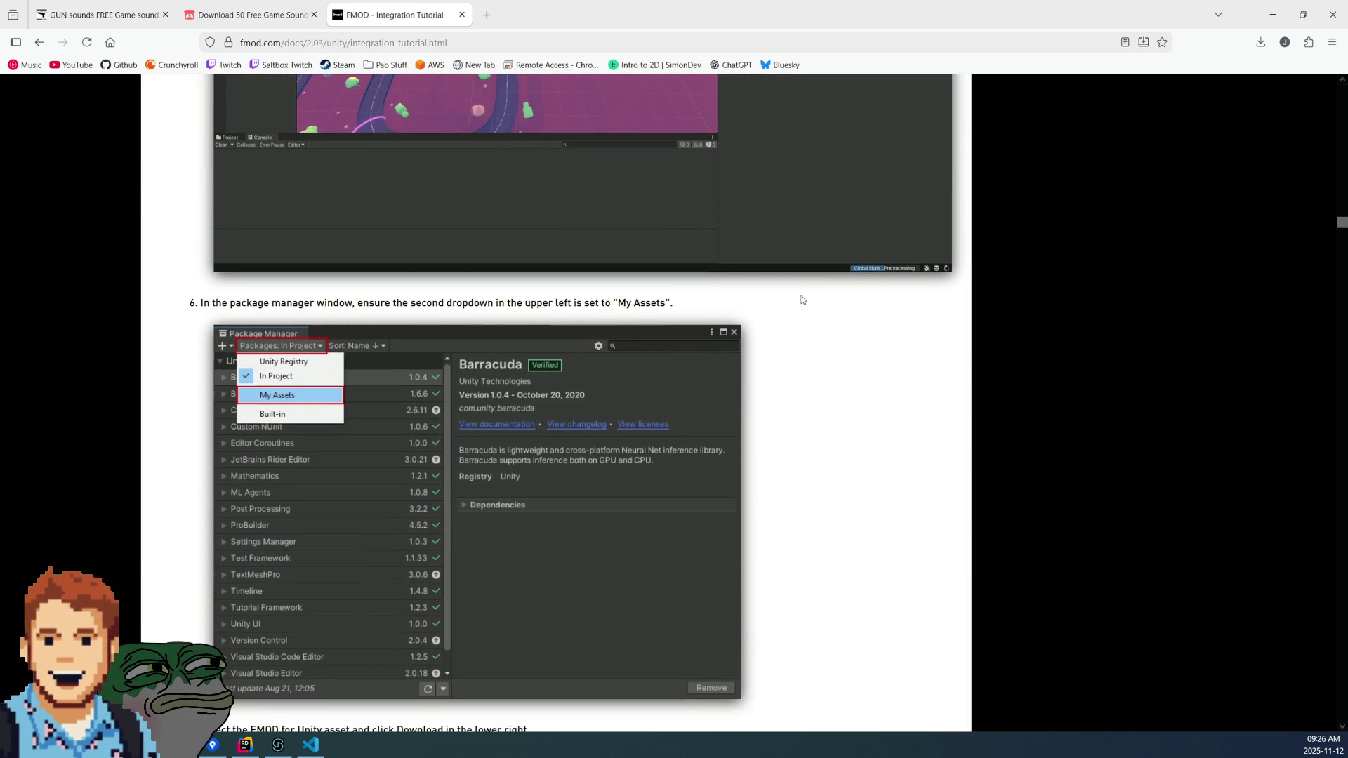
pyautogui.scroll(-3, 803, 300)
pyautogui.scroll(-4, 802, 300)
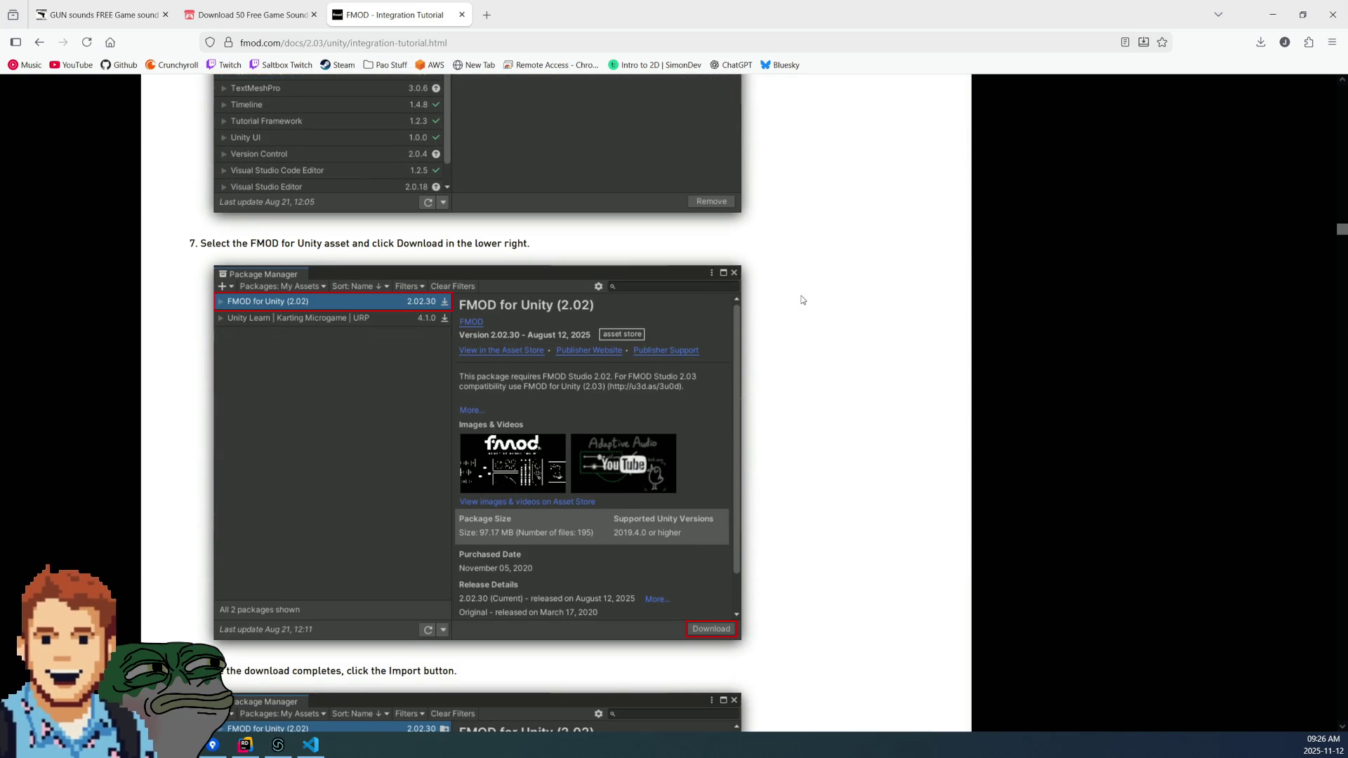
pyautogui.scroll(-5, 803, 300)
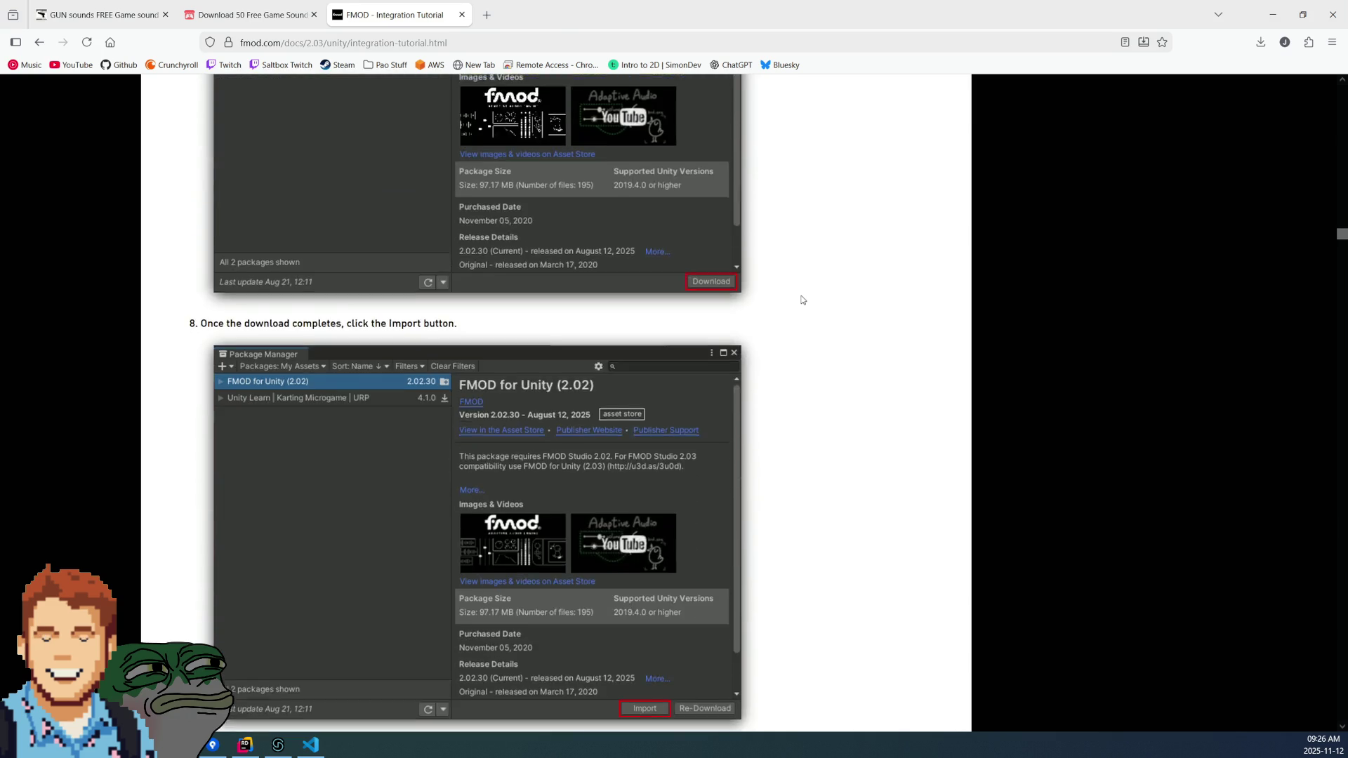
pyautogui.scroll(-2, 802, 300)
pyautogui.scroll(-7, 802, 300)
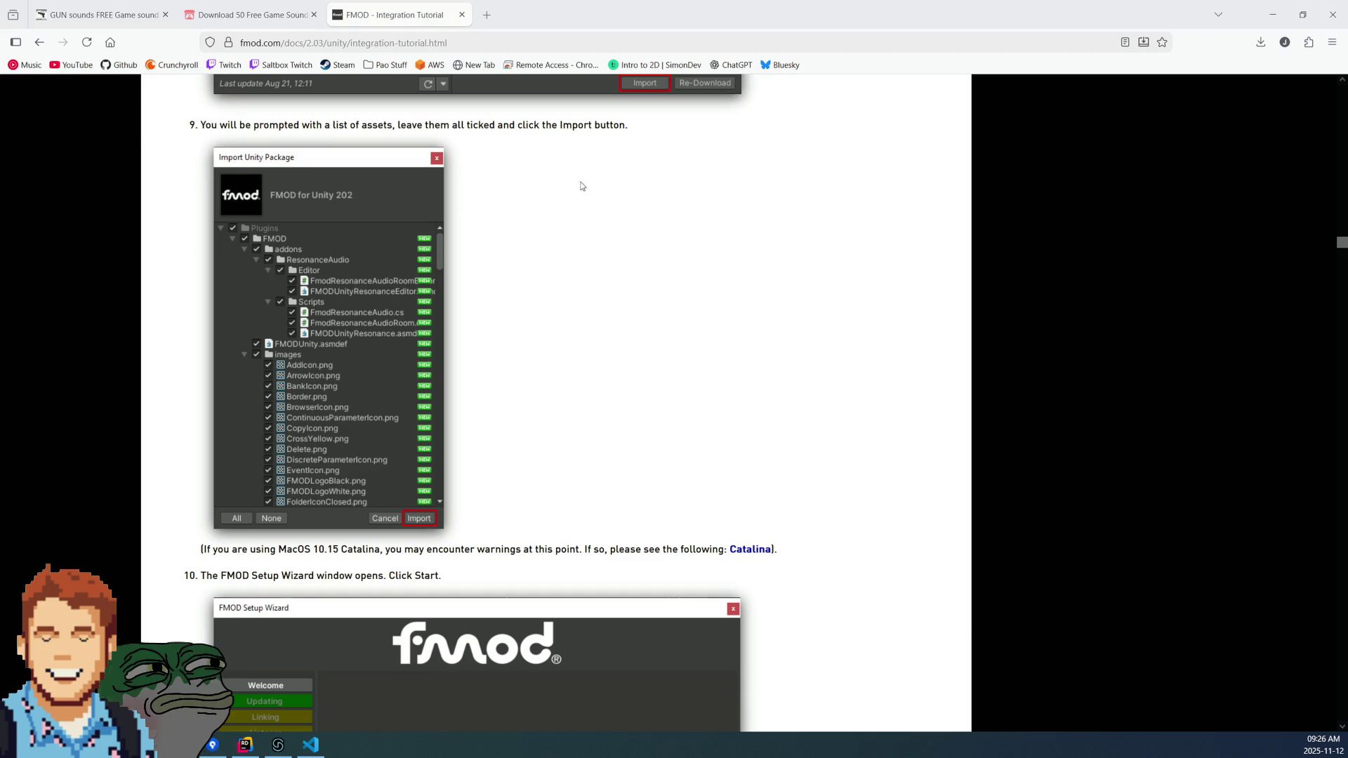
pyautogui.scroll(-1, 602, 310)
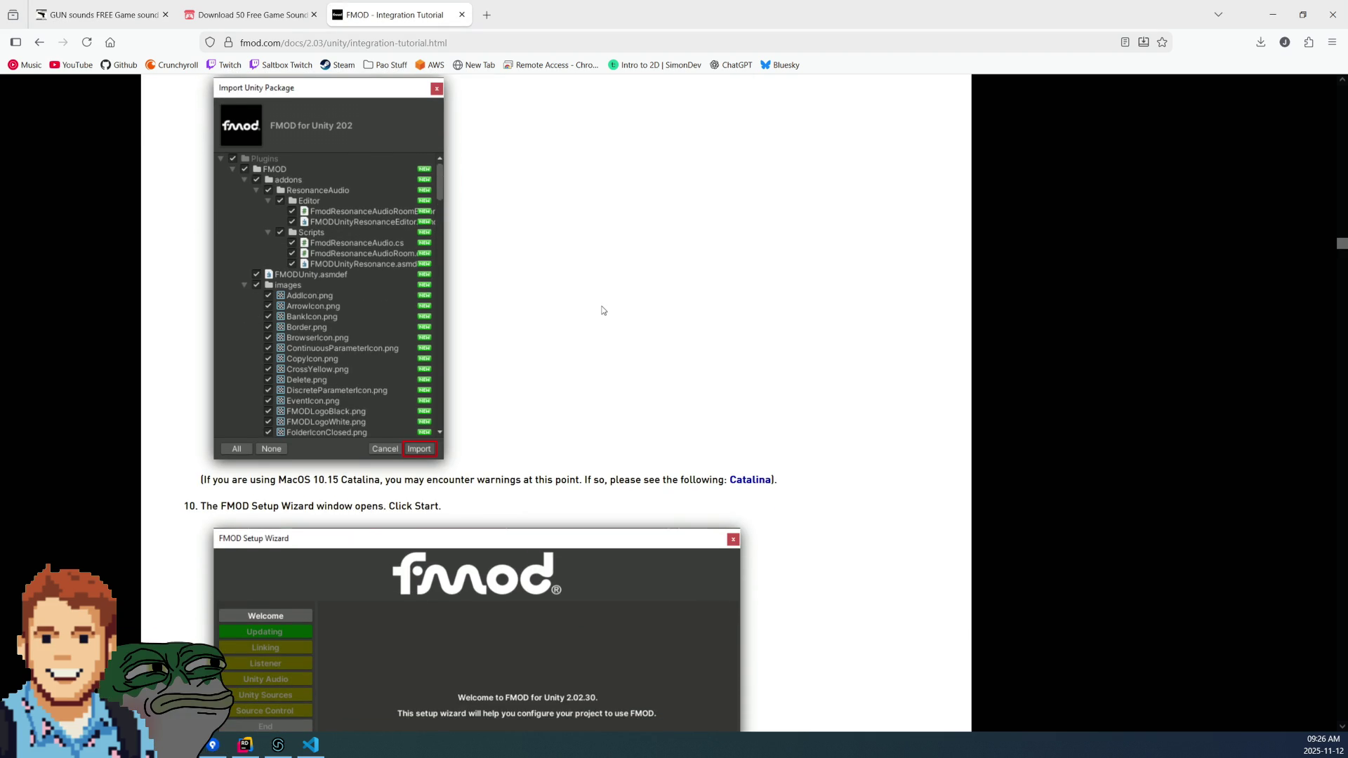
pyautogui.scroll(-6, 603, 311)
pyautogui.scroll(-13, 849, 225)
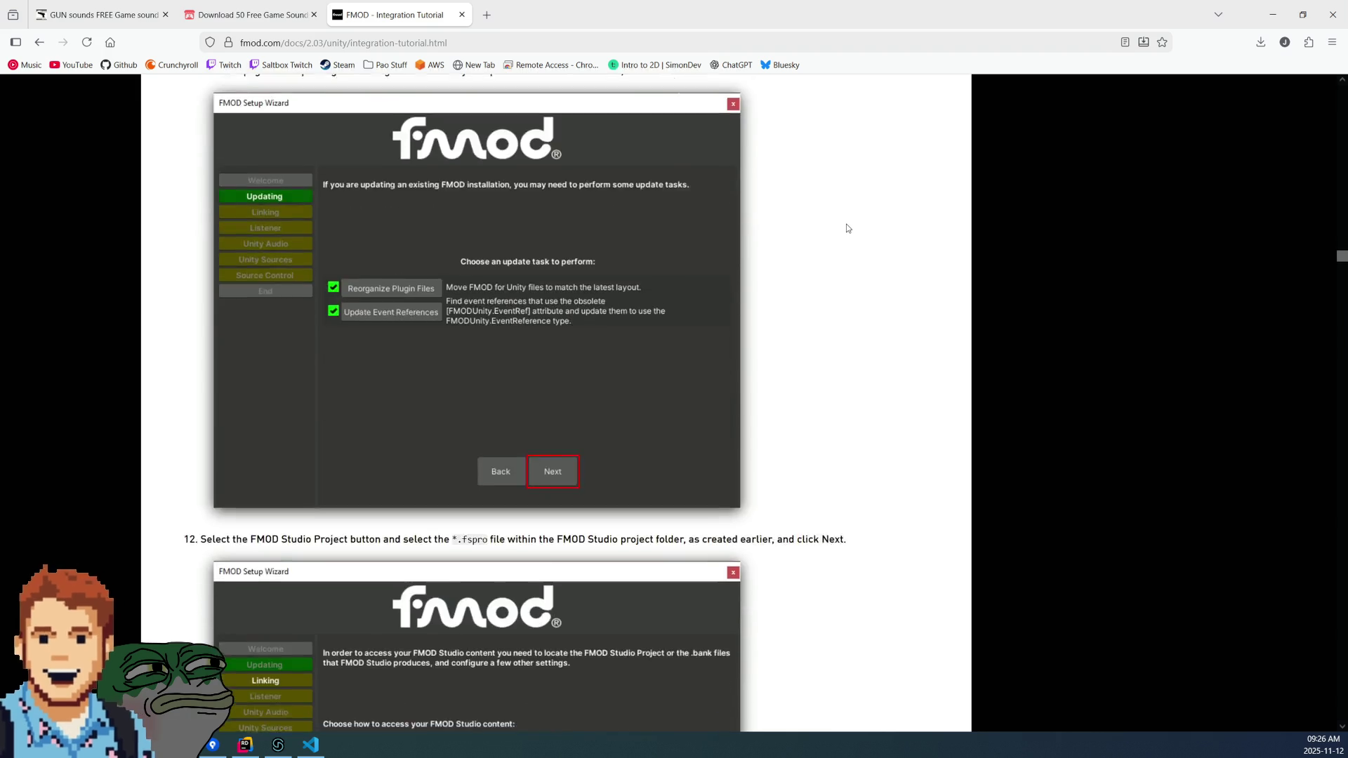
pyautogui.scroll(-20, 846, 228)
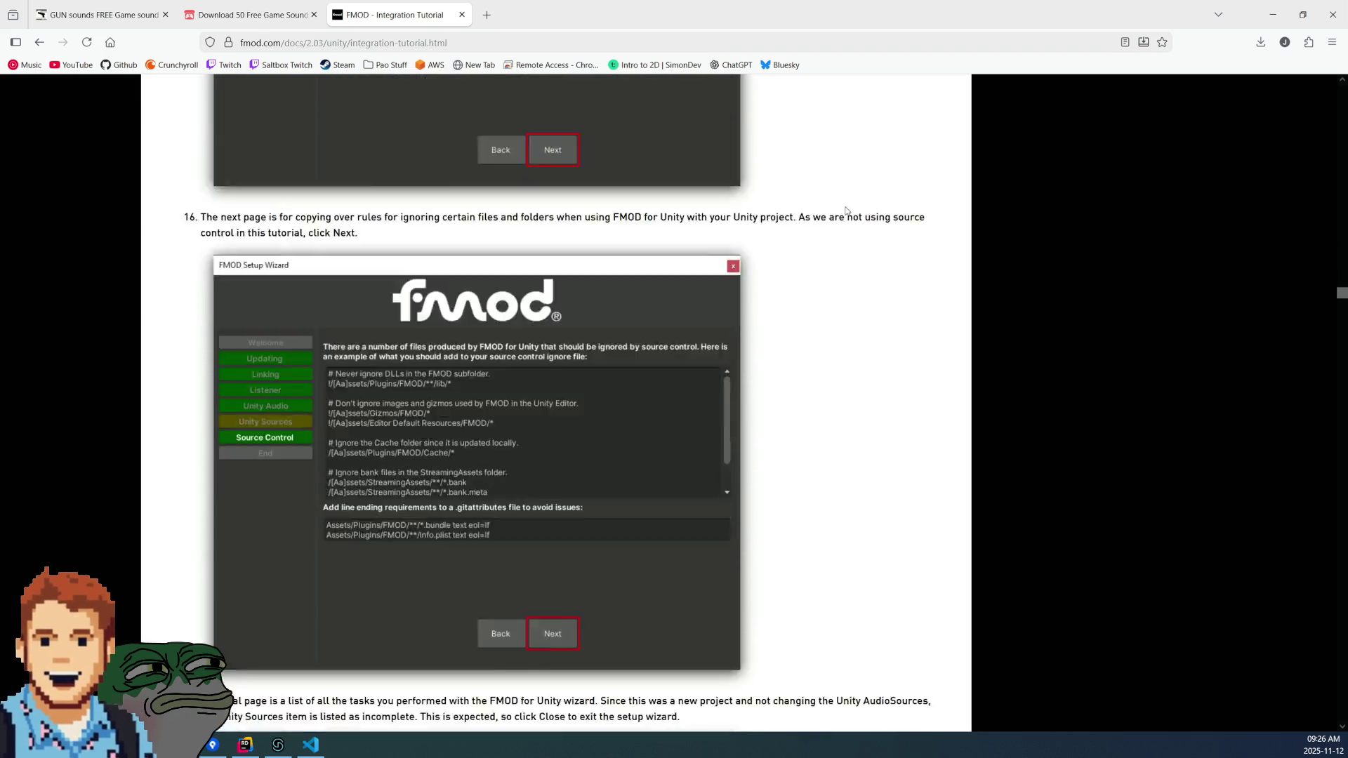
pyautogui.scroll(-7, 847, 211)
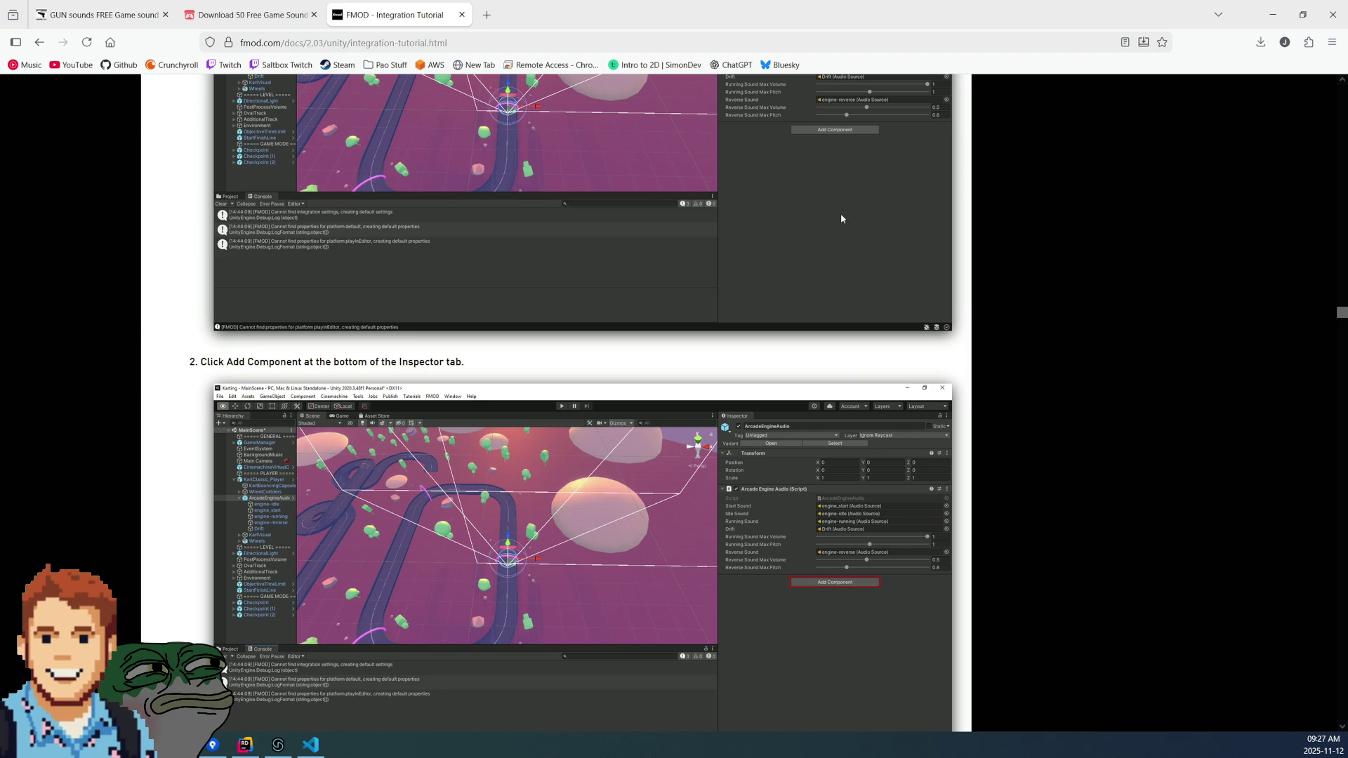
pyautogui.scroll(5, 842, 218)
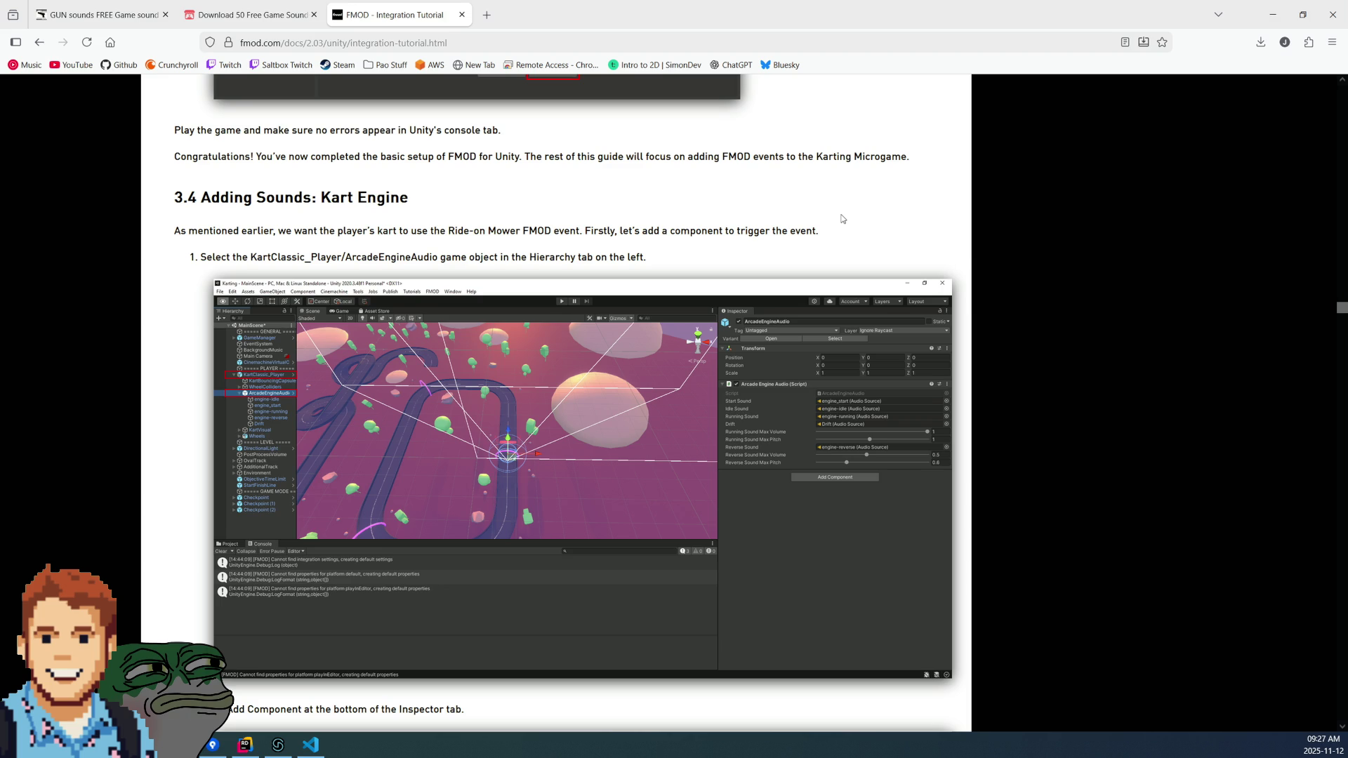
# - Scroll past steps 7–14 to step 15's ArcadeEngineAudio code setting RPM from kart speed
pyautogui.scroll(-10, 842, 219)
pyautogui.scroll(-1, 842, 219)
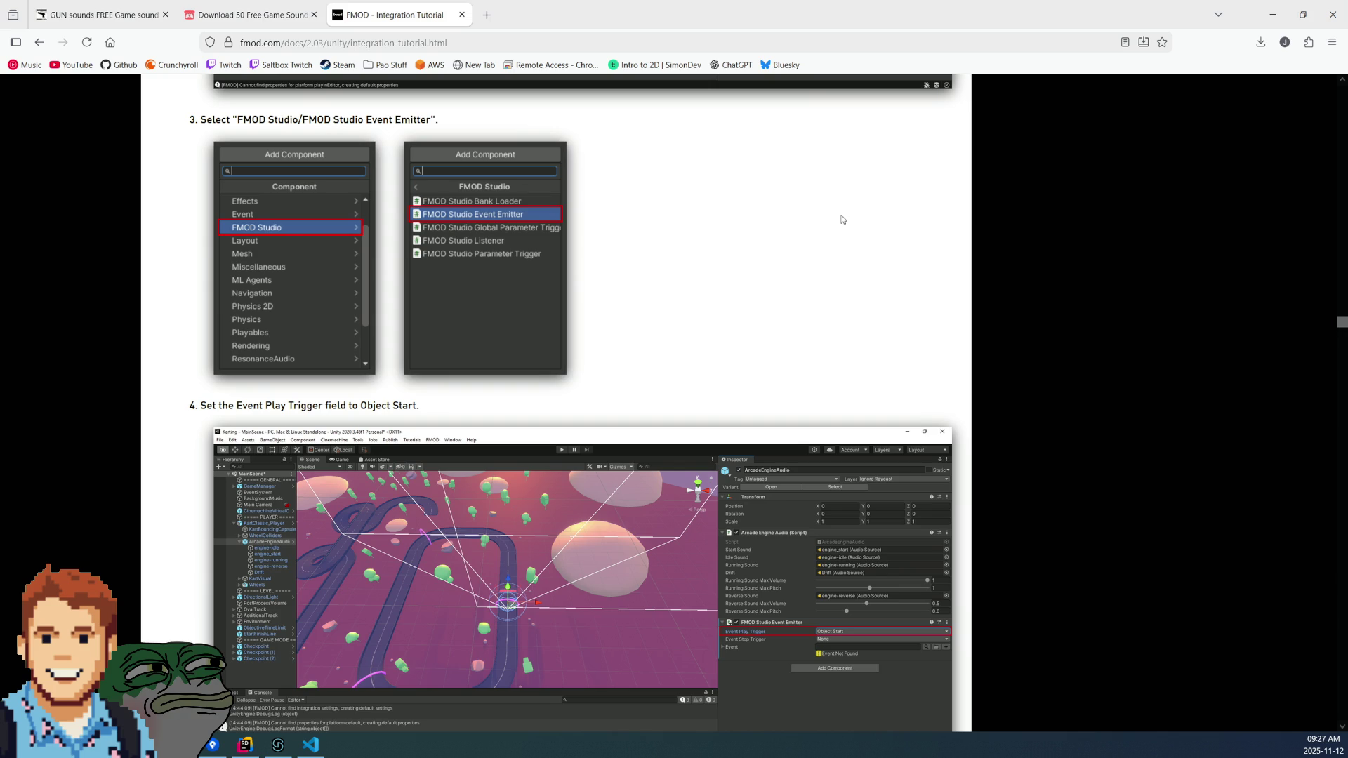
pyautogui.scroll(-2, 841, 219)
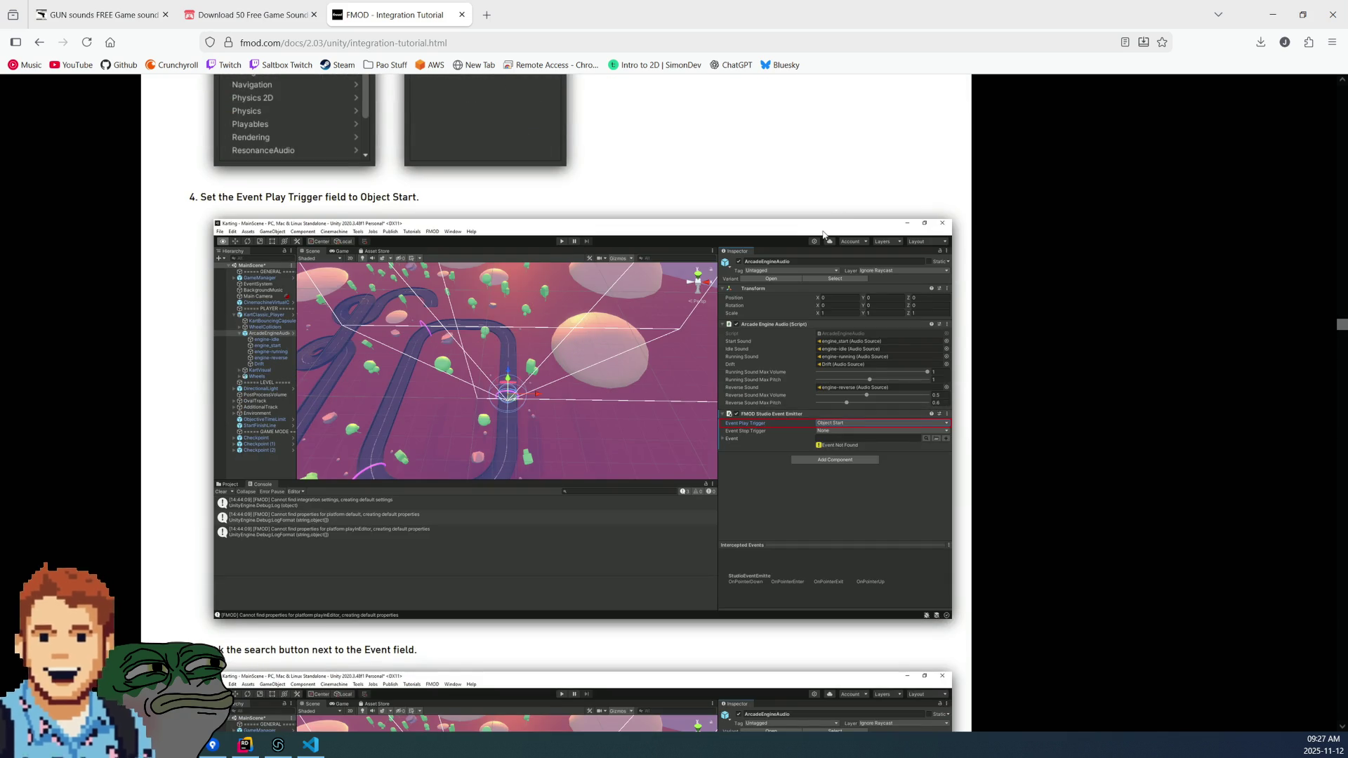
pyautogui.scroll(-2, 823, 233)
pyautogui.scroll(-2, 823, 234)
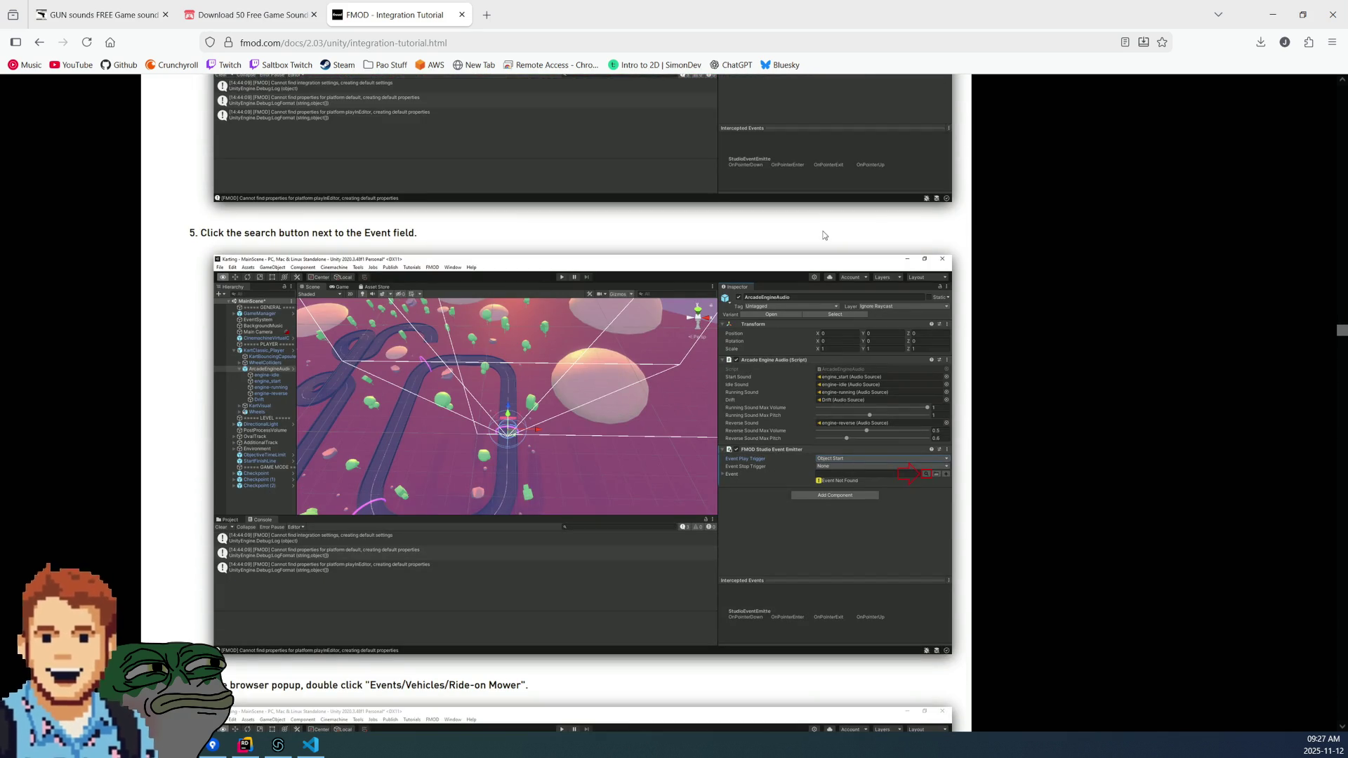
pyautogui.scroll(-3, 823, 234)
pyautogui.scroll(-1, 823, 234)
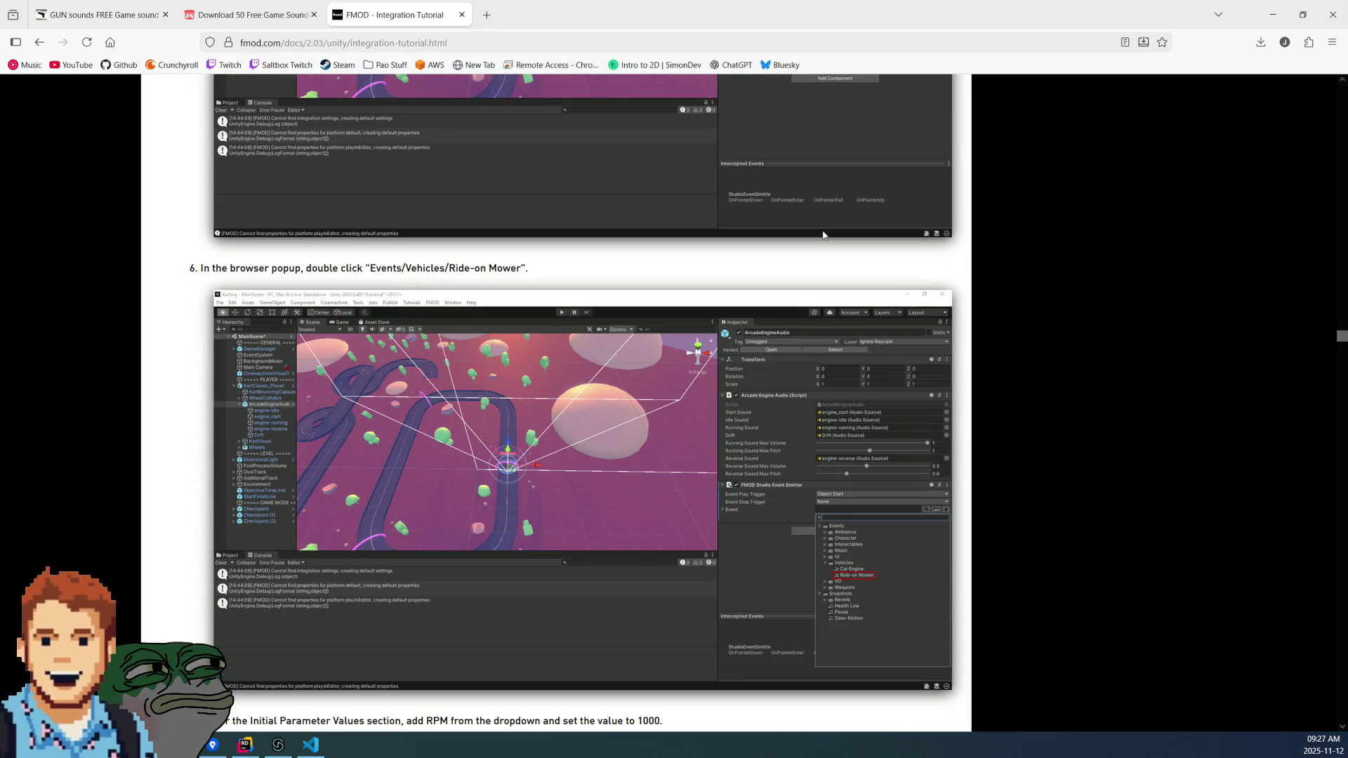
pyautogui.scroll(-2, 823, 235)
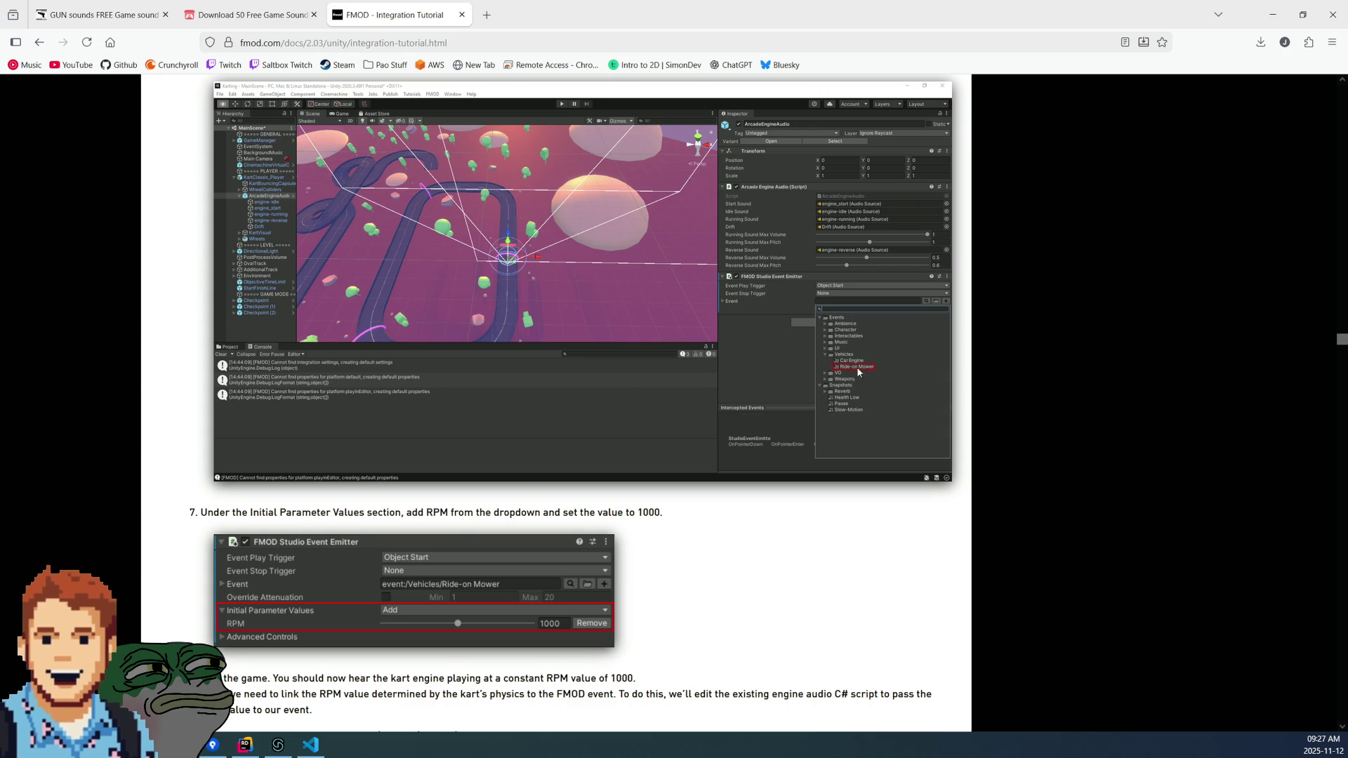
pyautogui.scroll(-2, 781, 334)
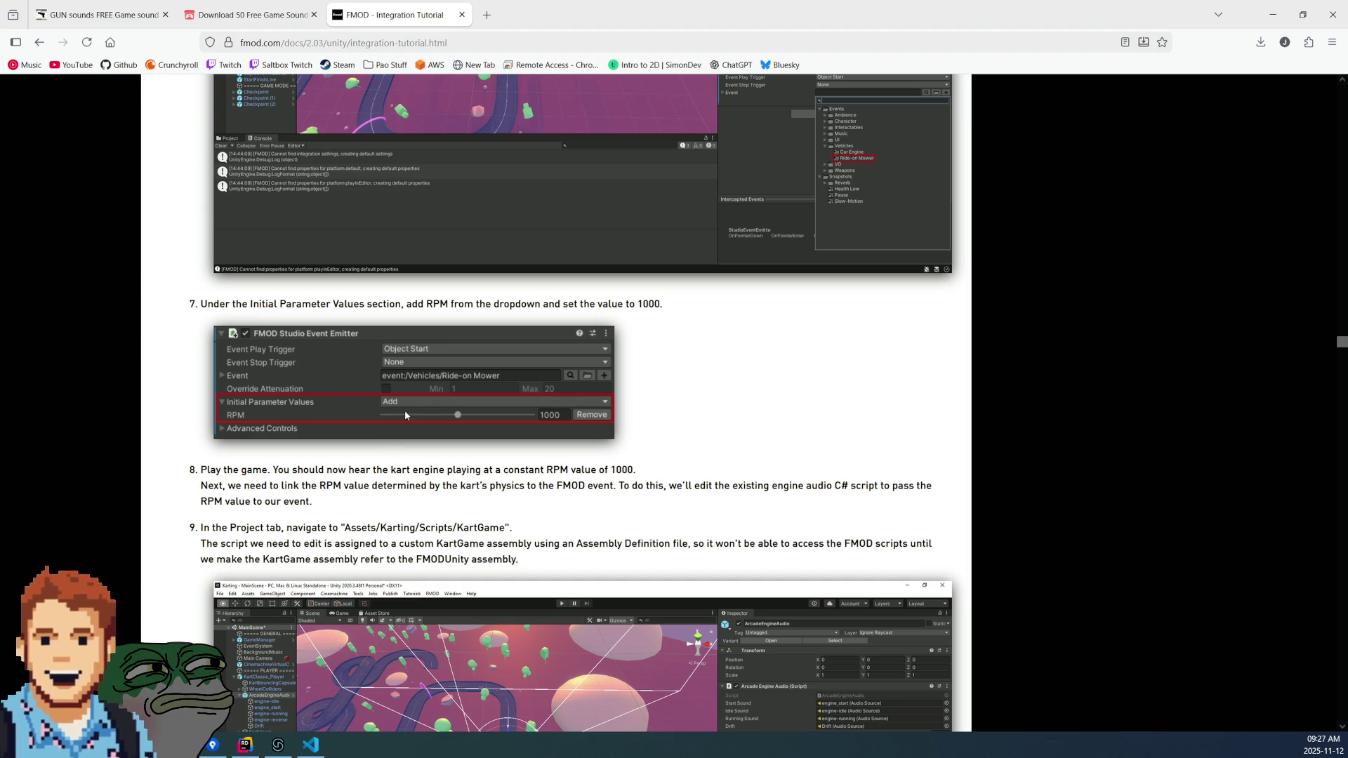
pyautogui.scroll(-2, 725, 414)
pyautogui.scroll(1, 725, 415)
pyautogui.scroll(1, 725, 414)
pyautogui.scroll(-3, 725, 414)
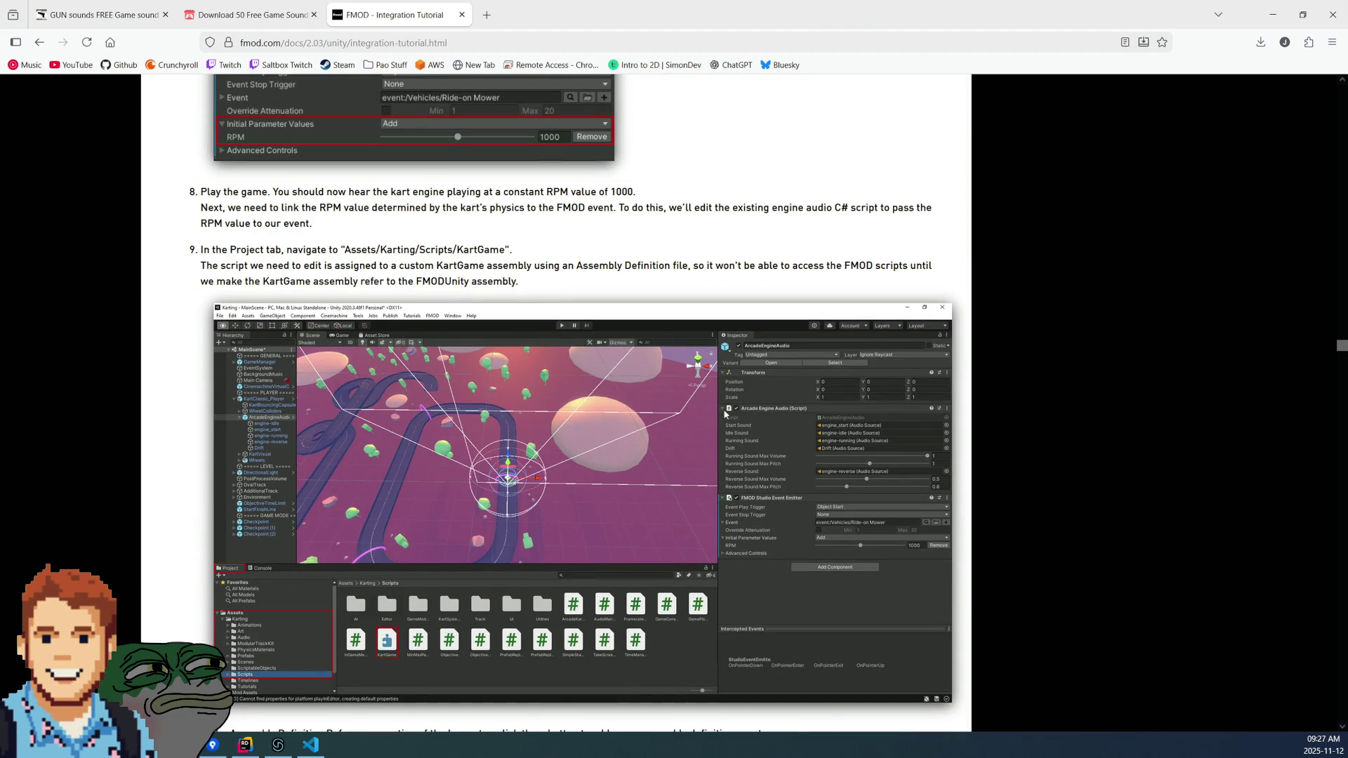
pyautogui.scroll(-1, 725, 414)
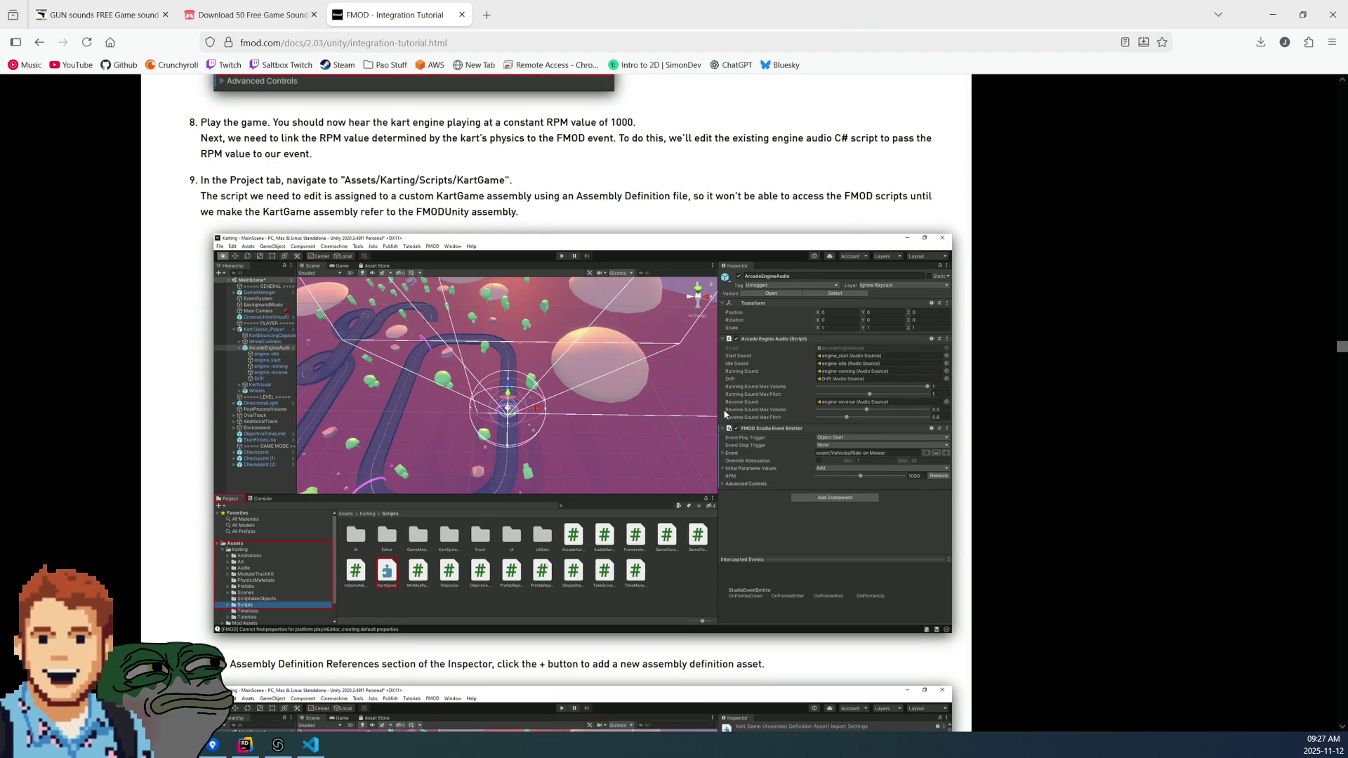
pyautogui.scroll(-4, 725, 414)
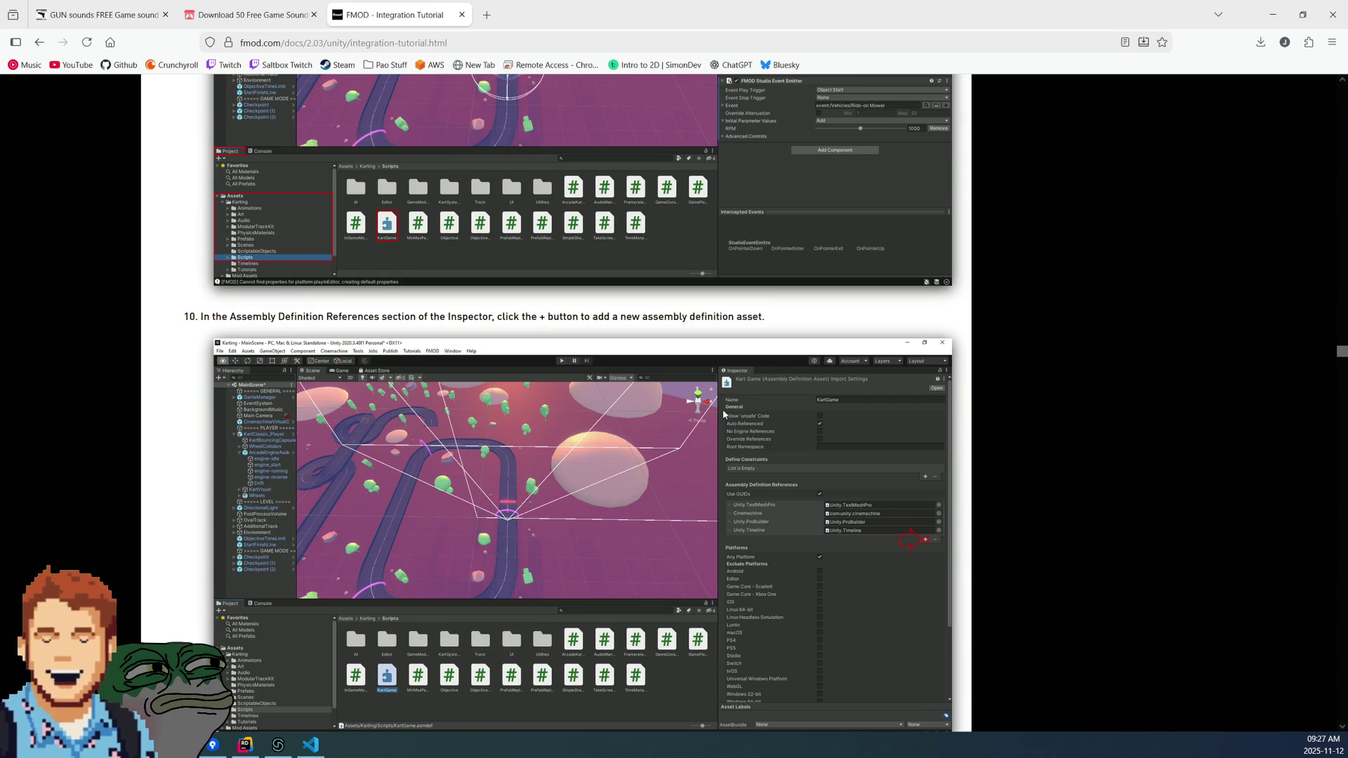
pyautogui.scroll(-2, 723, 414)
pyautogui.scroll(-5, 723, 414)
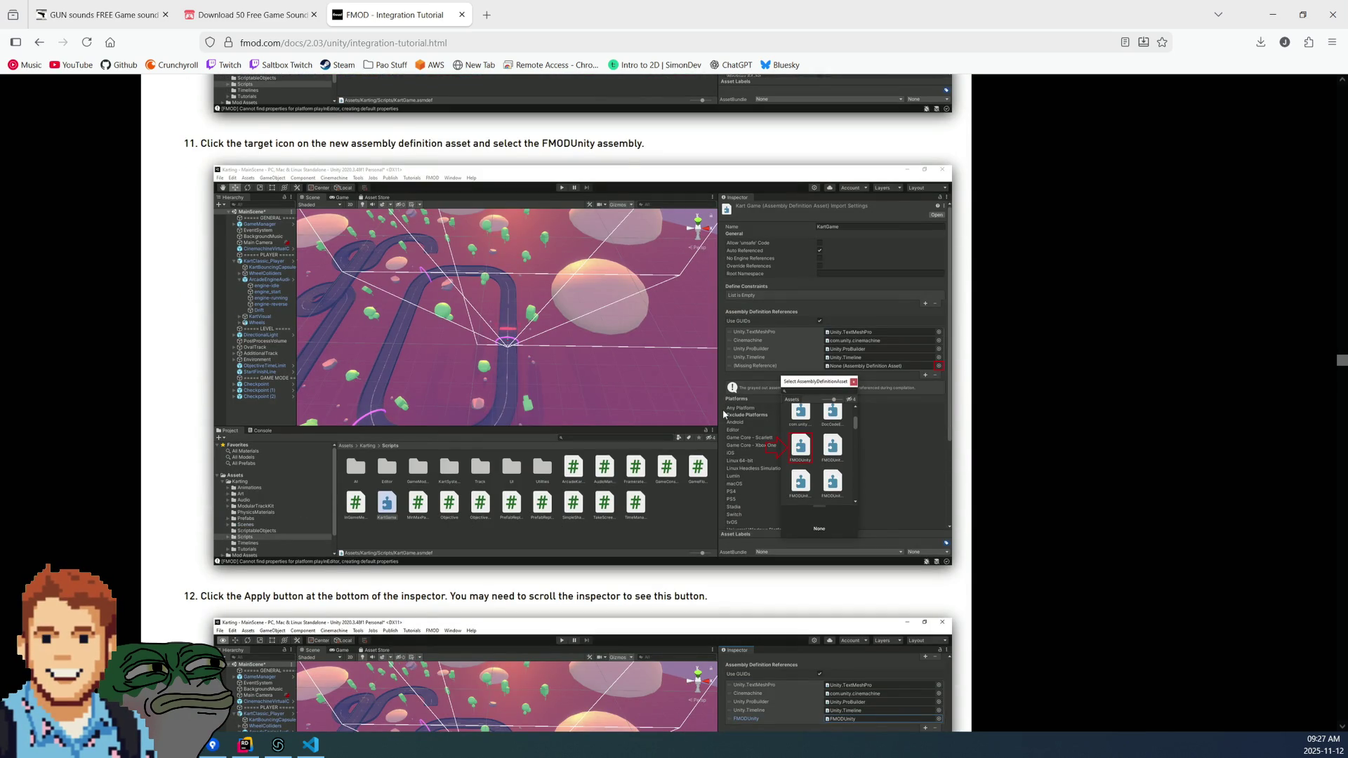
pyautogui.scroll(-10, 723, 412)
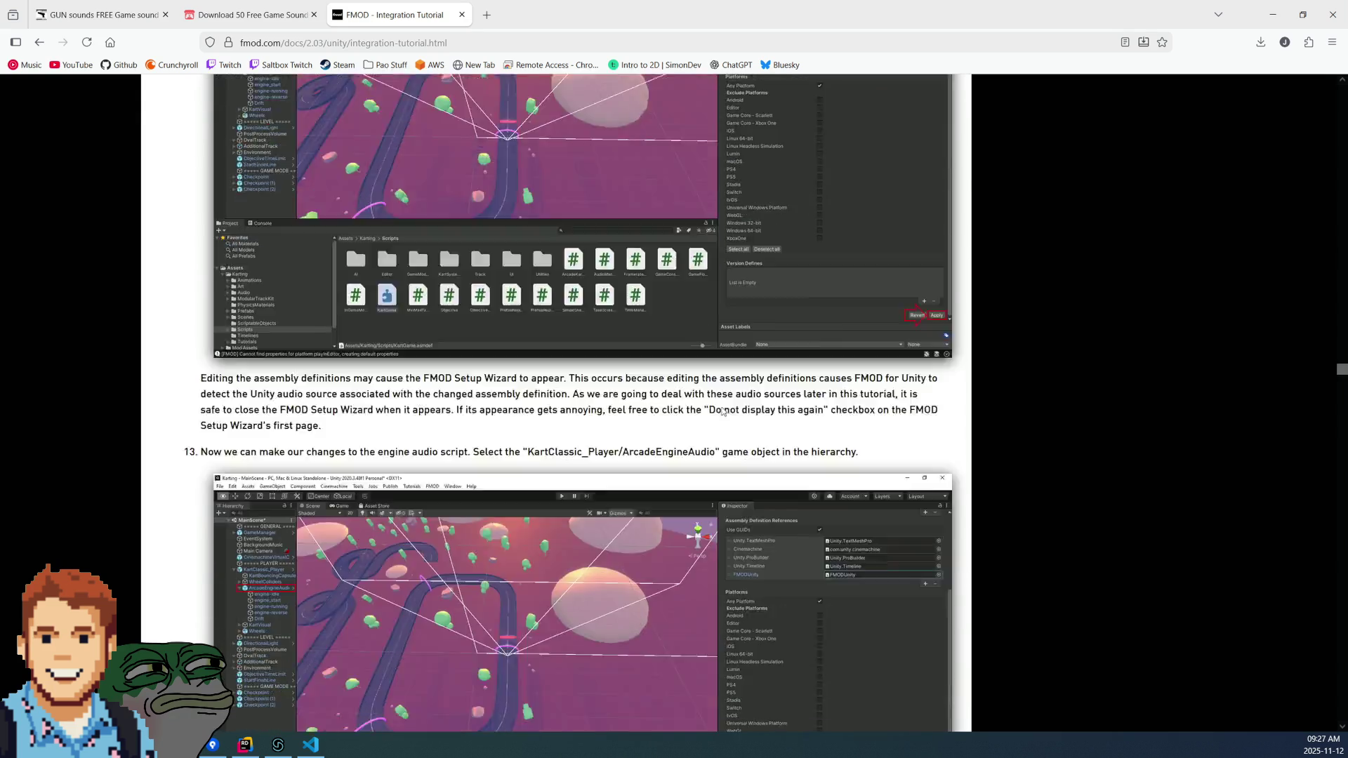
pyautogui.scroll(-8, 722, 411)
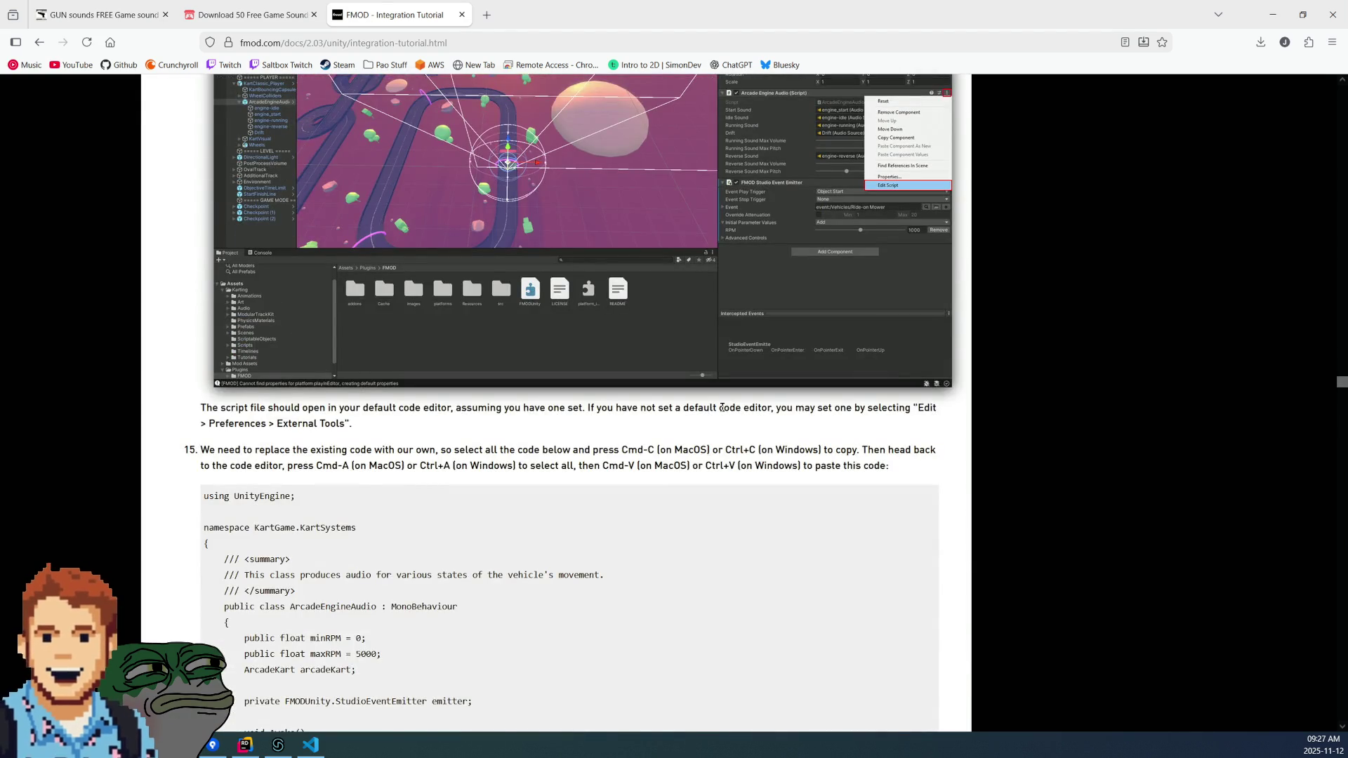
pyautogui.scroll(-4, 723, 407)
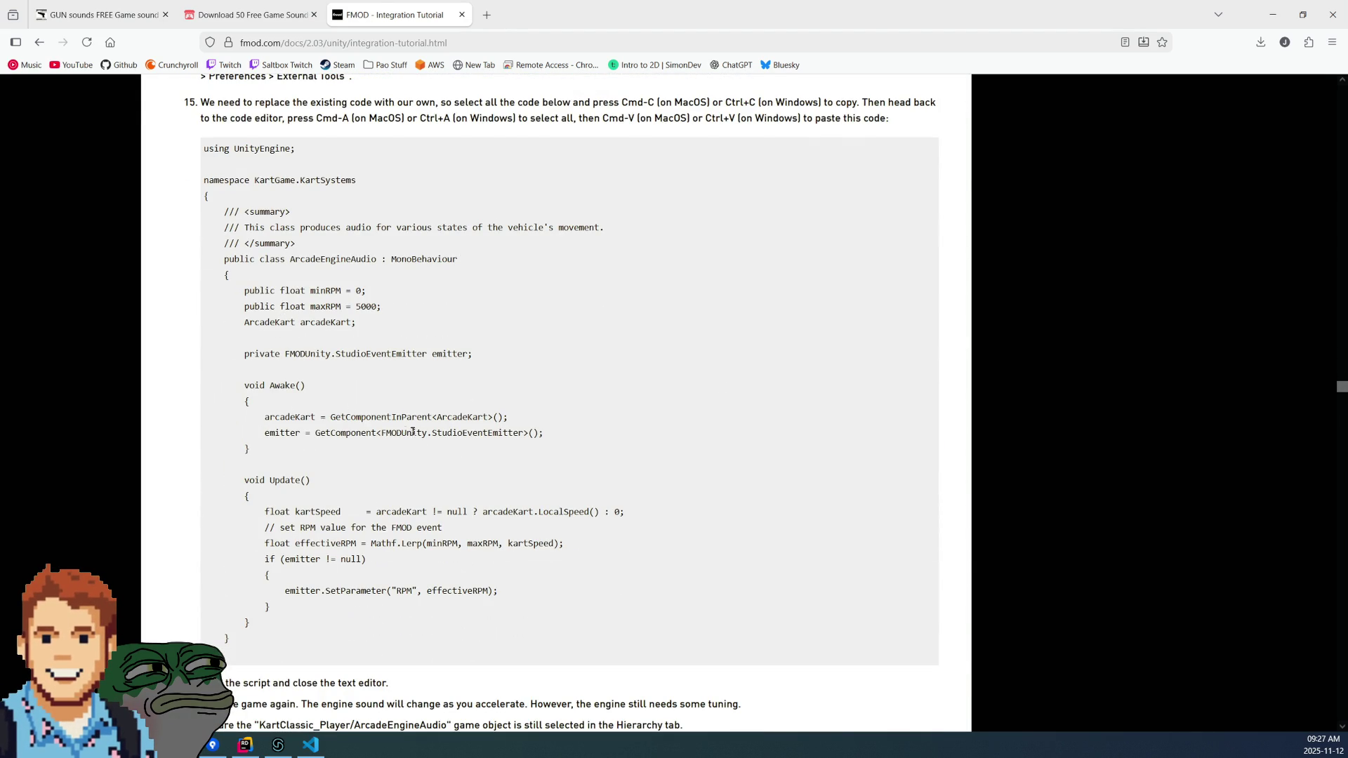
pyautogui.moveTo(382, 432)
pyautogui.mouseDown()
pyautogui.moveTo(451, 416)
pyautogui.moveTo(523, 432)
pyautogui.mouseUp()
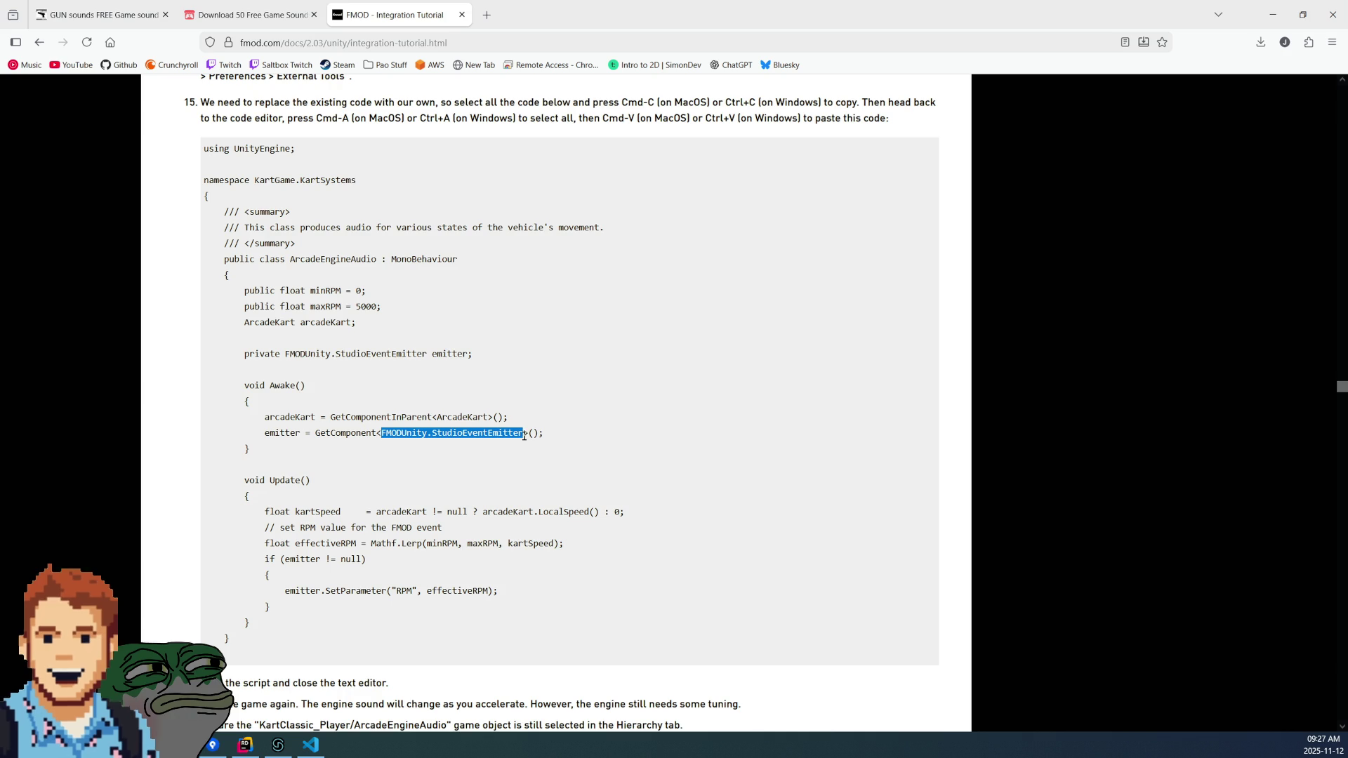
pyautogui.scroll(-1, 548, 365)
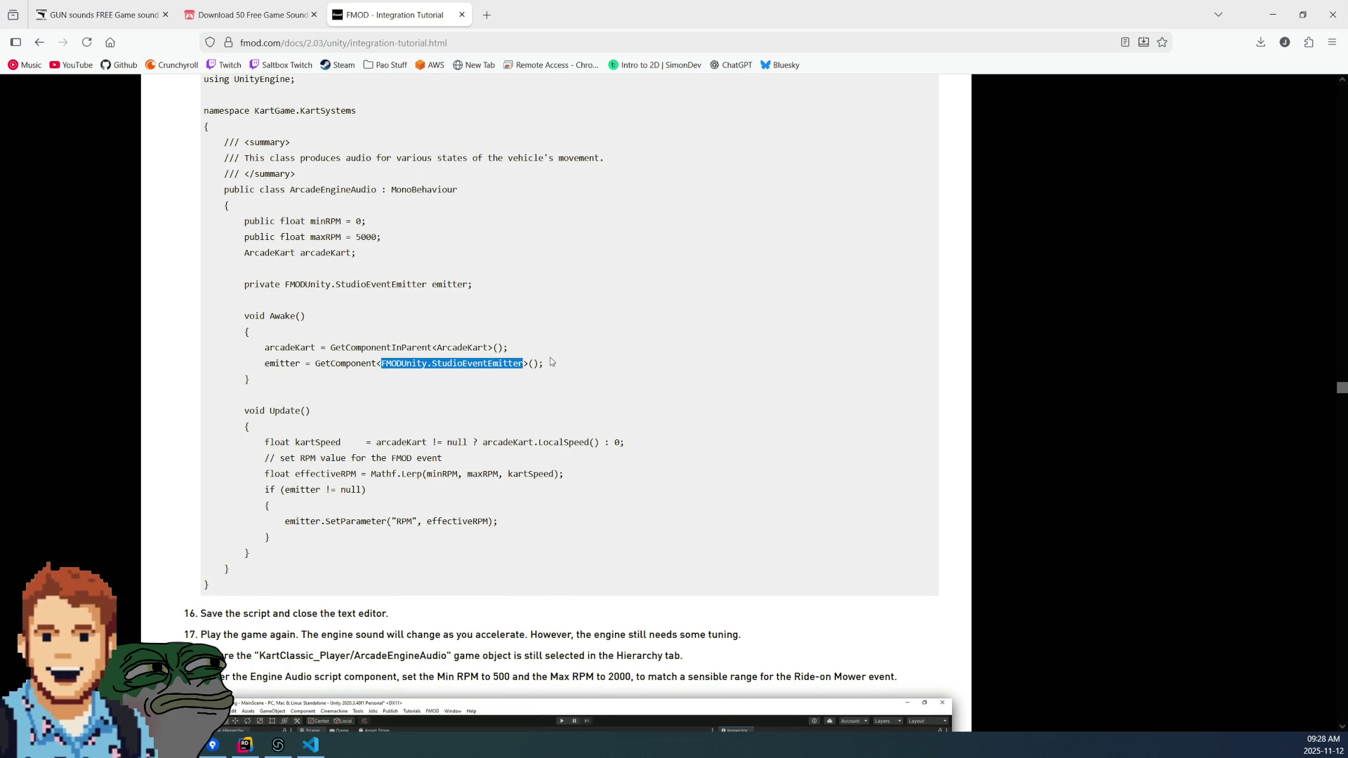
pyautogui.scroll(-3, 551, 361)
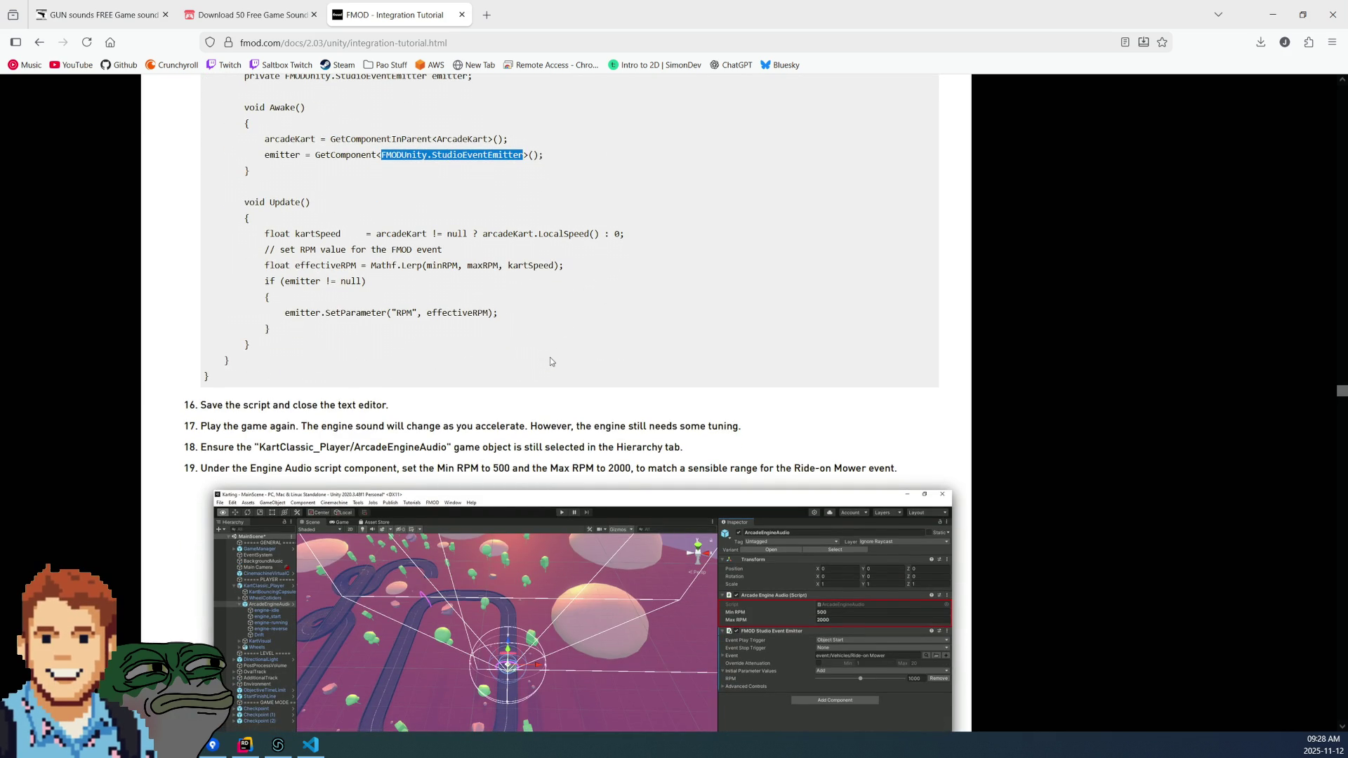
pyautogui.scroll(-8, 551, 362)
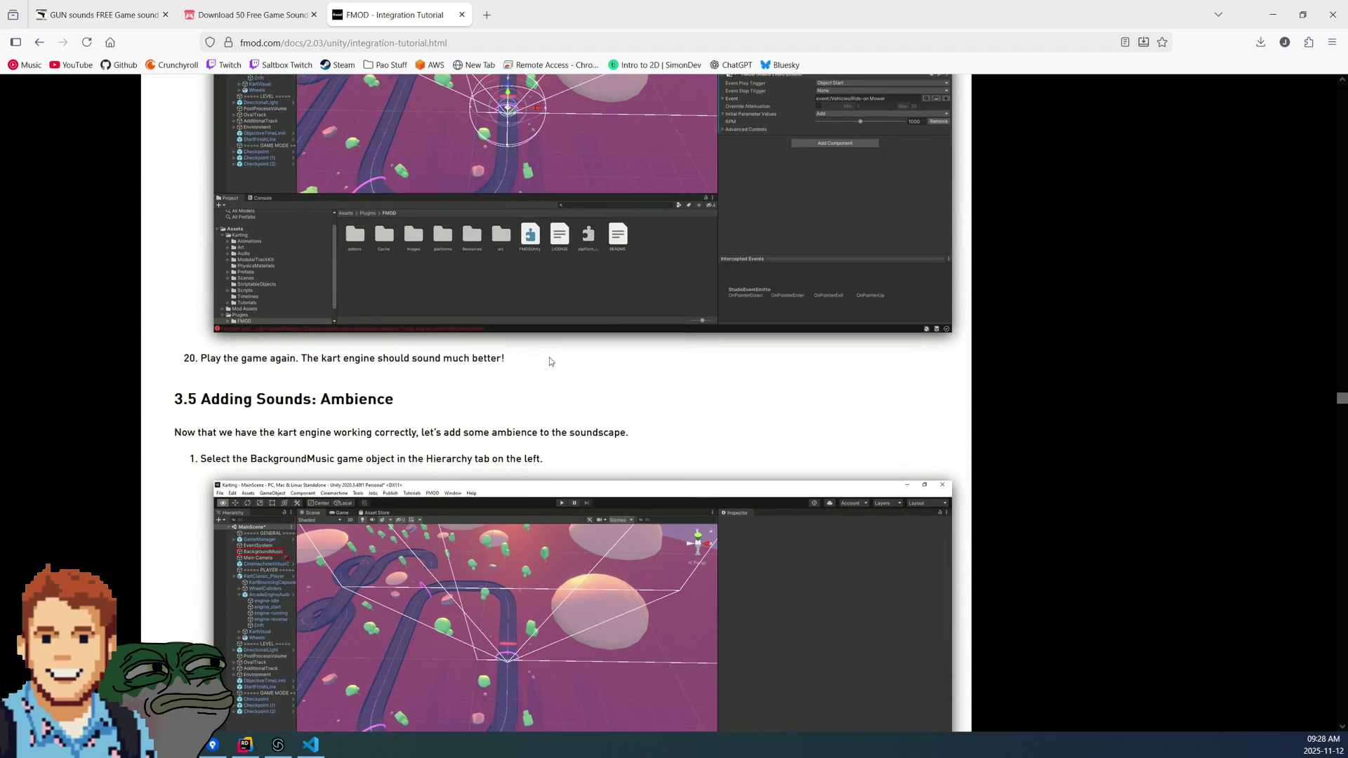
pyautogui.scroll(5, 551, 362)
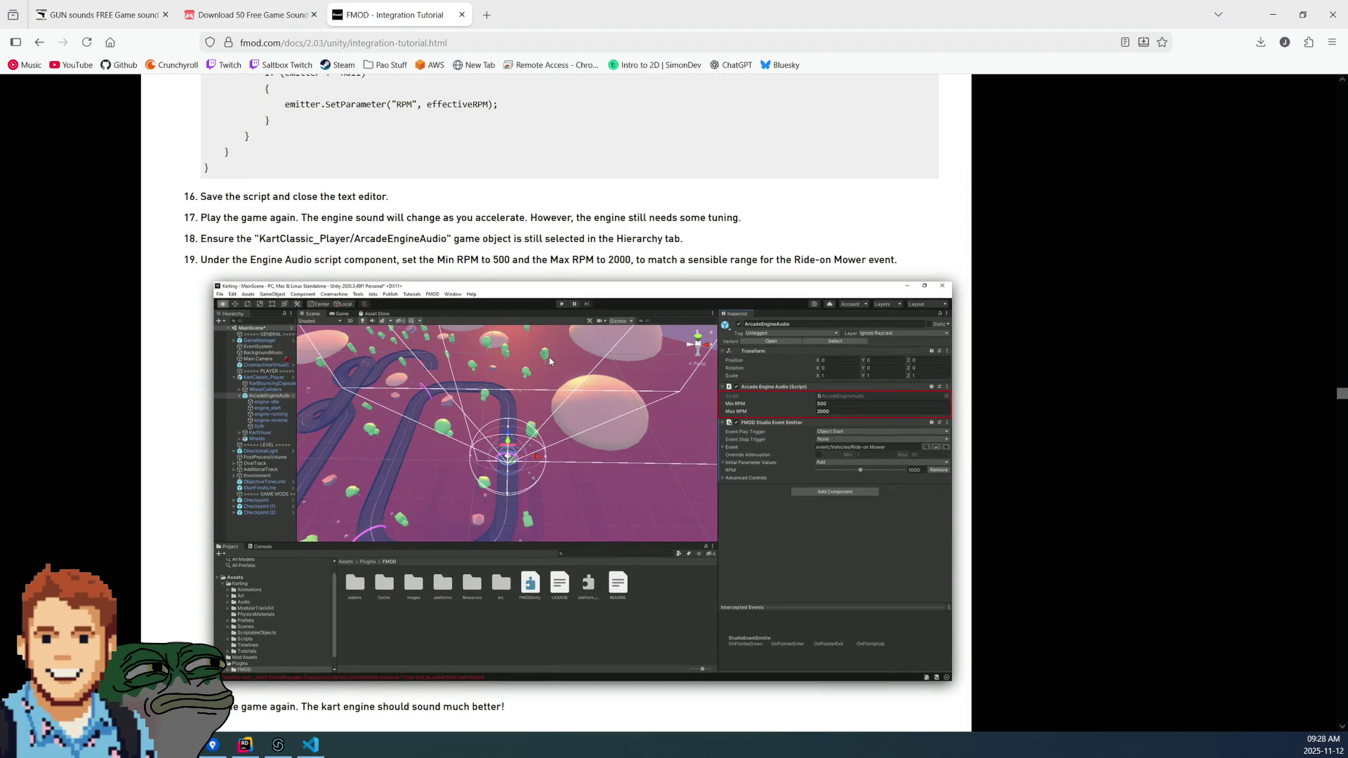
pyautogui.scroll(-13, 549, 358)
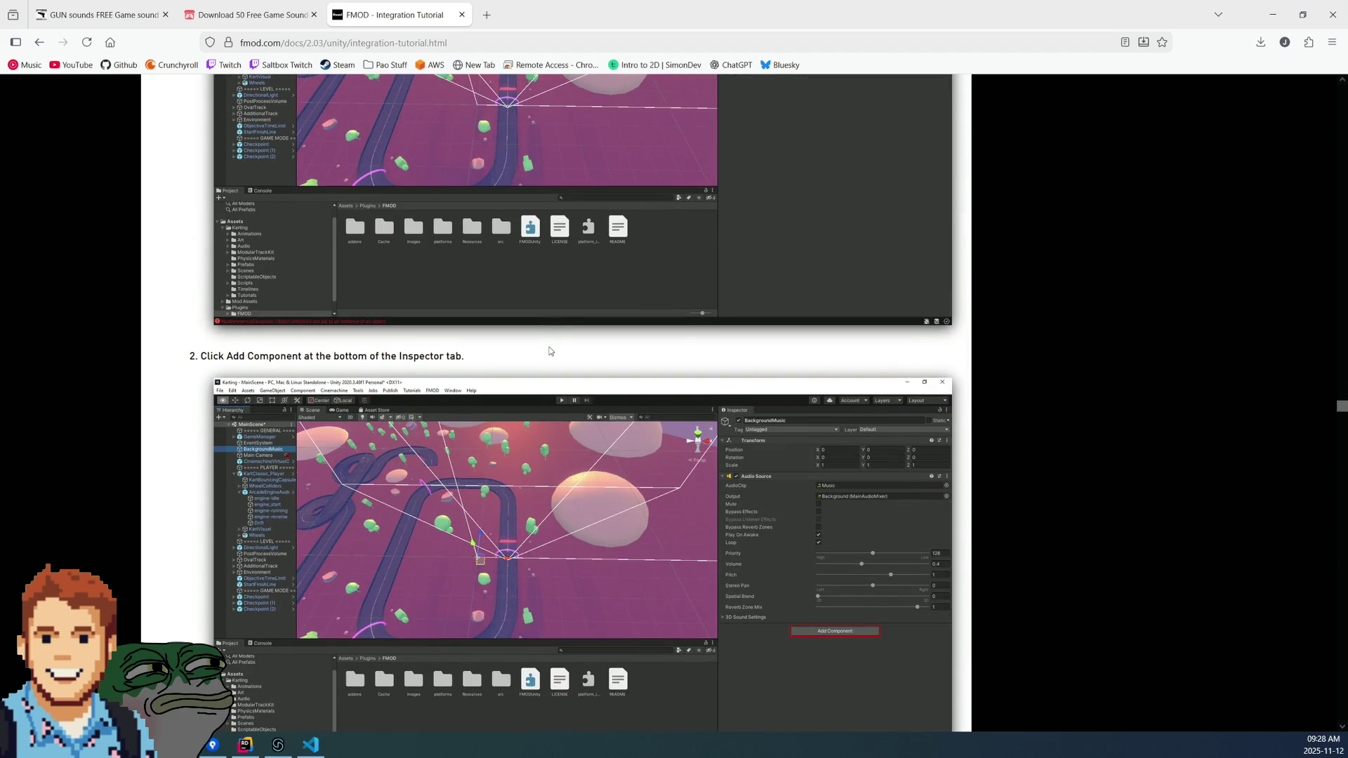
pyautogui.scroll(17, 548, 348)
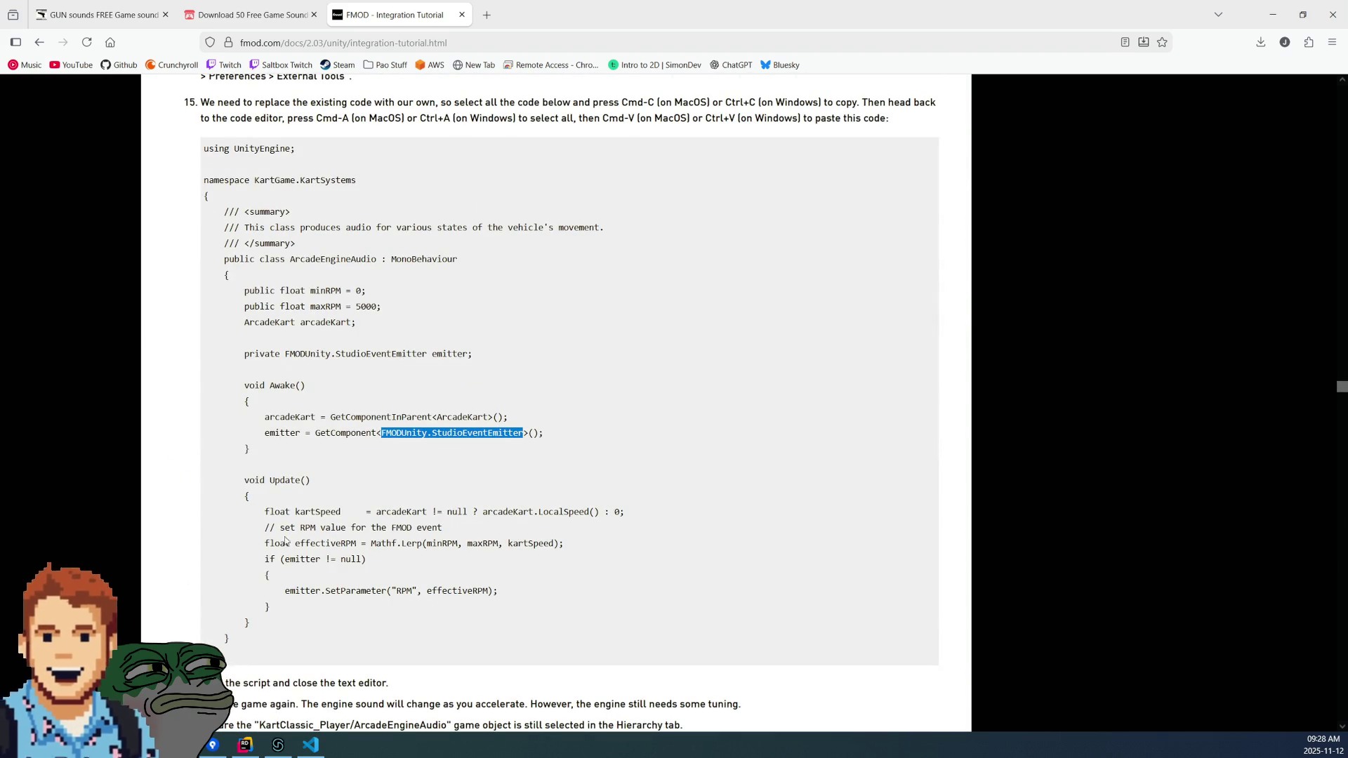
pyautogui.moveTo(290, 590)
pyautogui.mouseDown()
pyautogui.moveTo(474, 590)
pyautogui.moveTo(285, 593)
pyautogui.mouseUp()
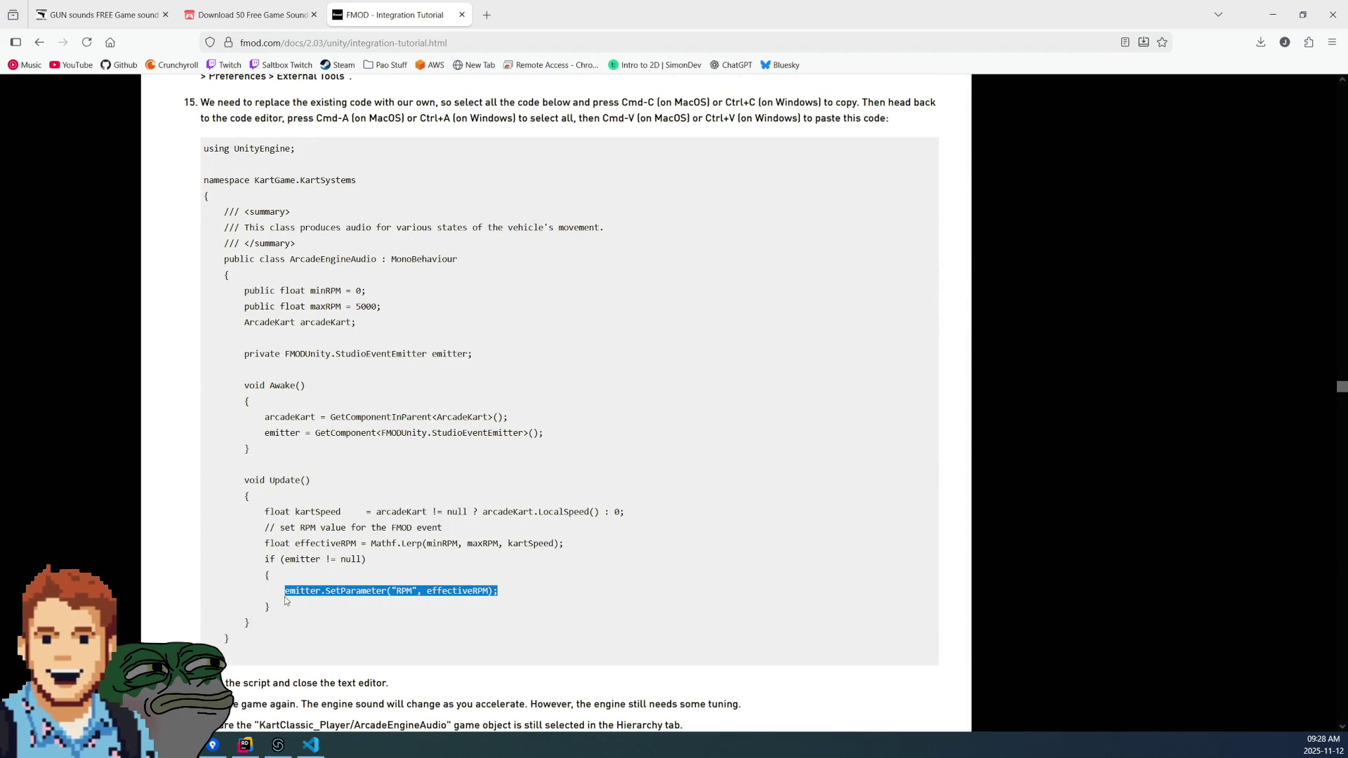
pyautogui.click(287, 594)
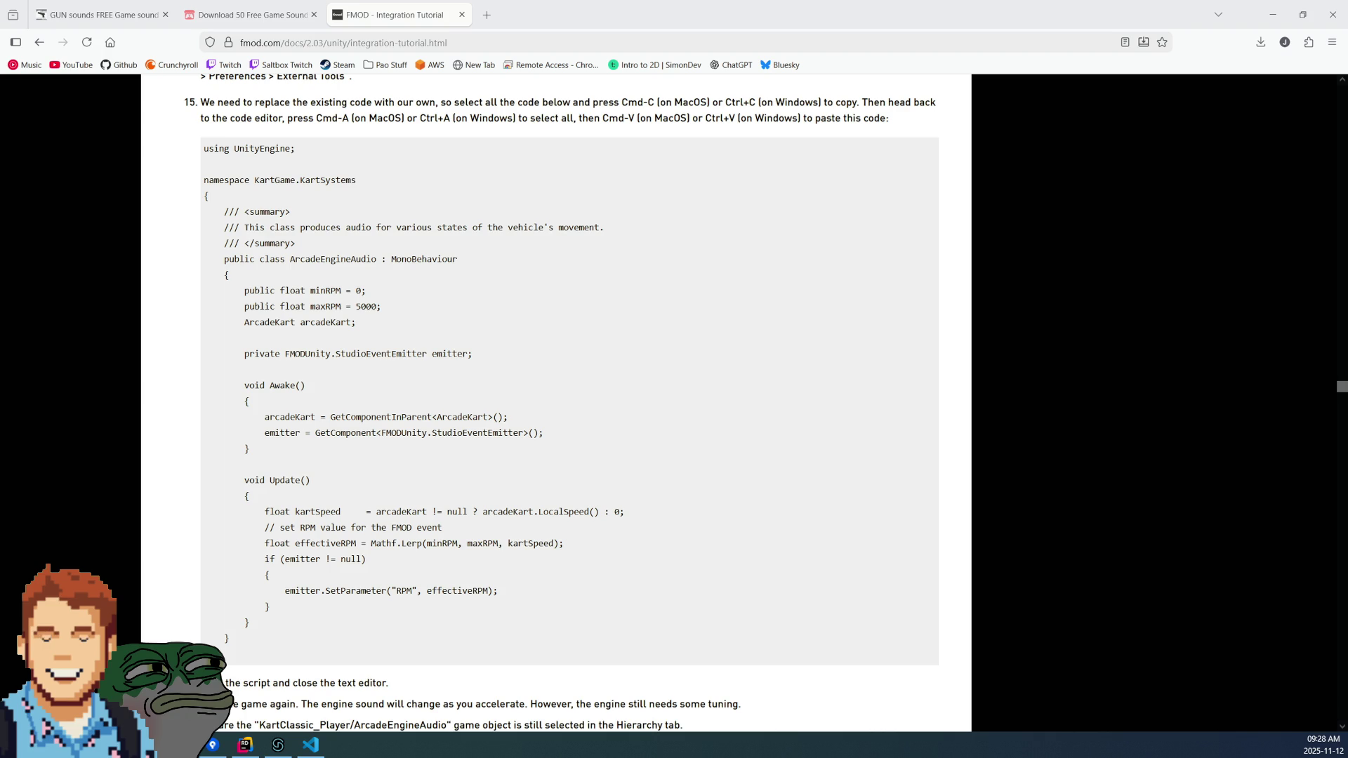
pyautogui.hotkey('alt', 'Tab')
# - Search StudioEventEmitter.cs for 'SetPa' and open the declaration of ID in ParamRef.cs
pyautogui.click(876, 457)
pyautogui.write('Set')
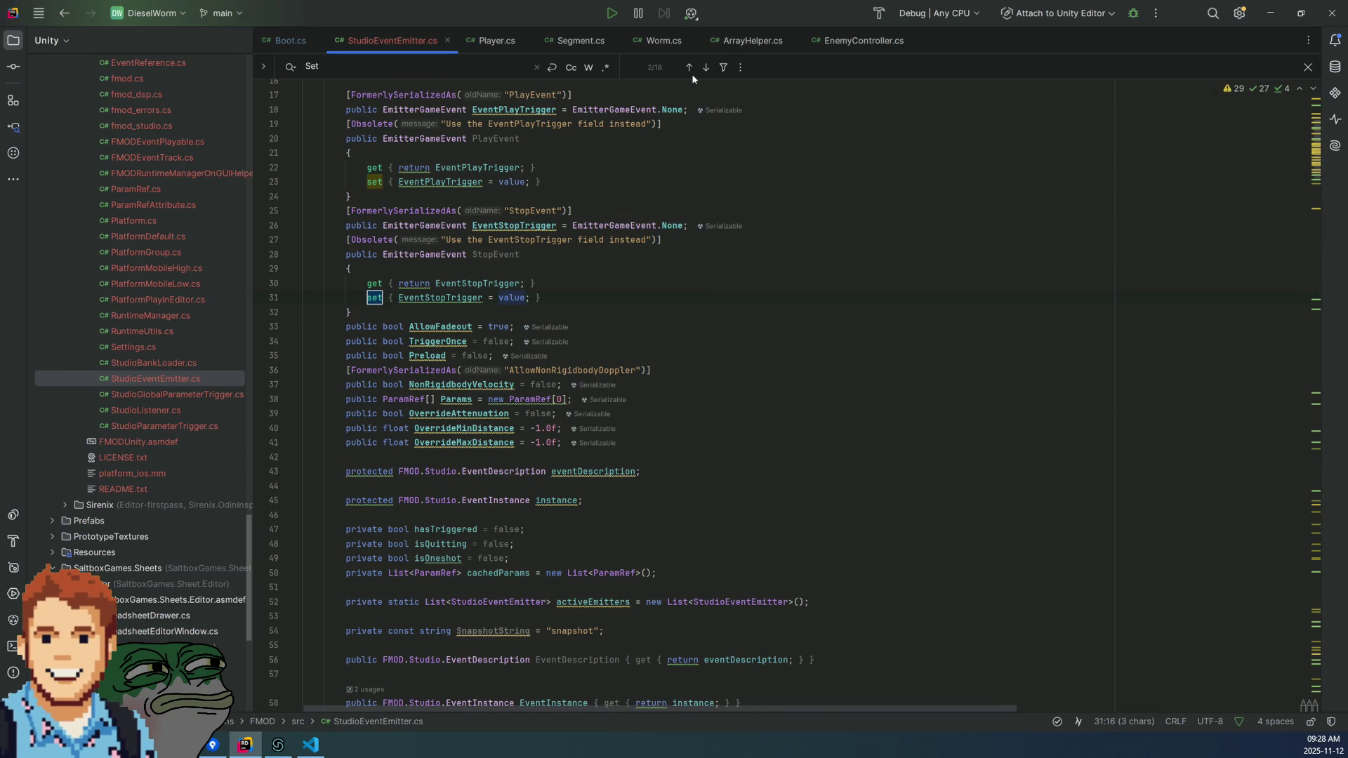
pyautogui.write('Pa')
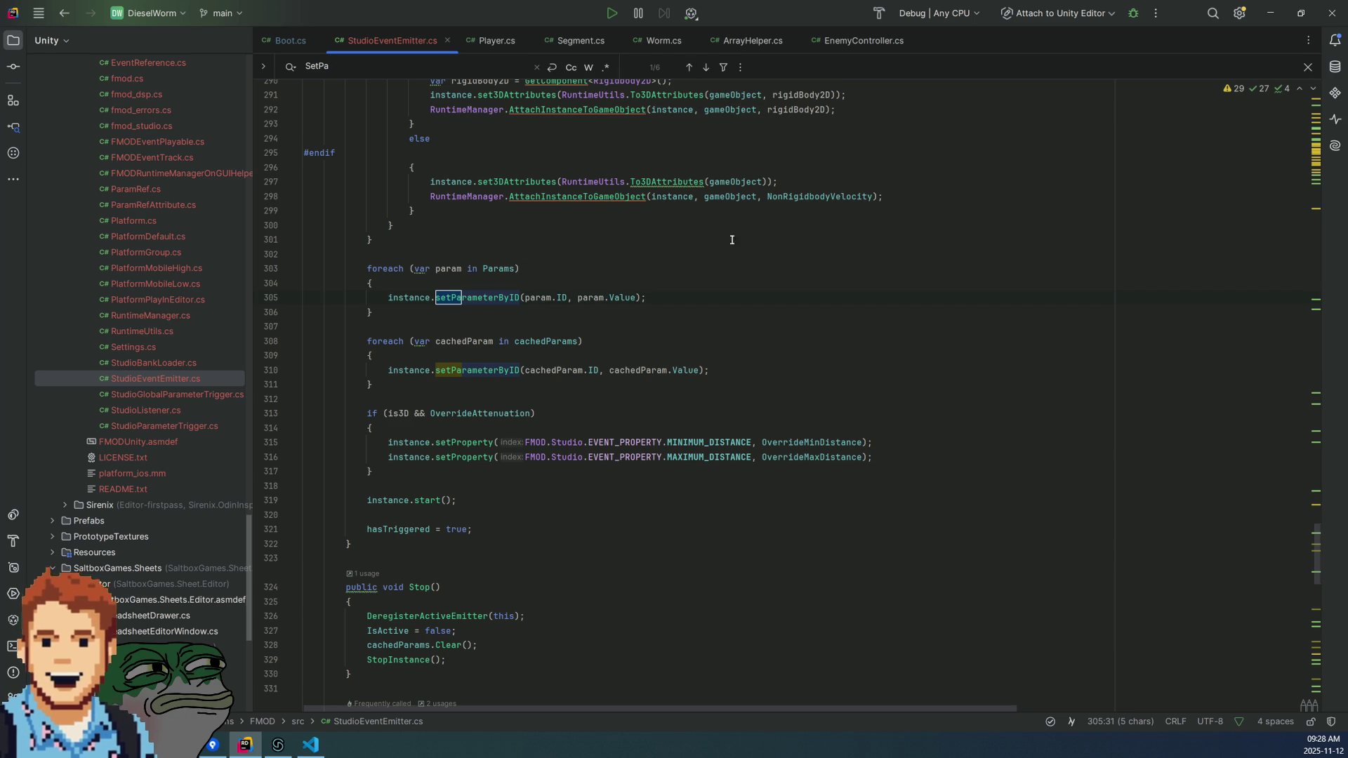
pyautogui.click(560, 297)
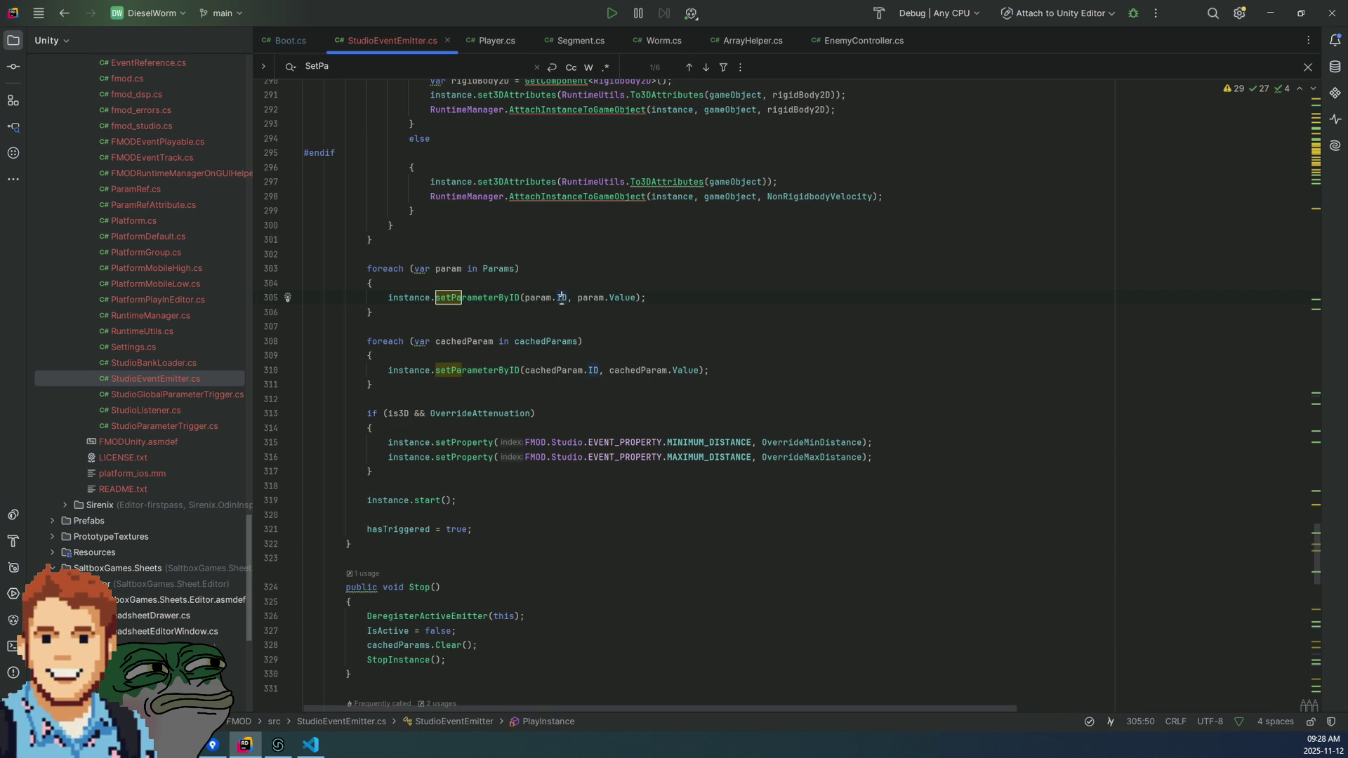
pyautogui.keyDown('ctrl'); pyautogui.click(561, 297); pyautogui.keyUp('ctrl')
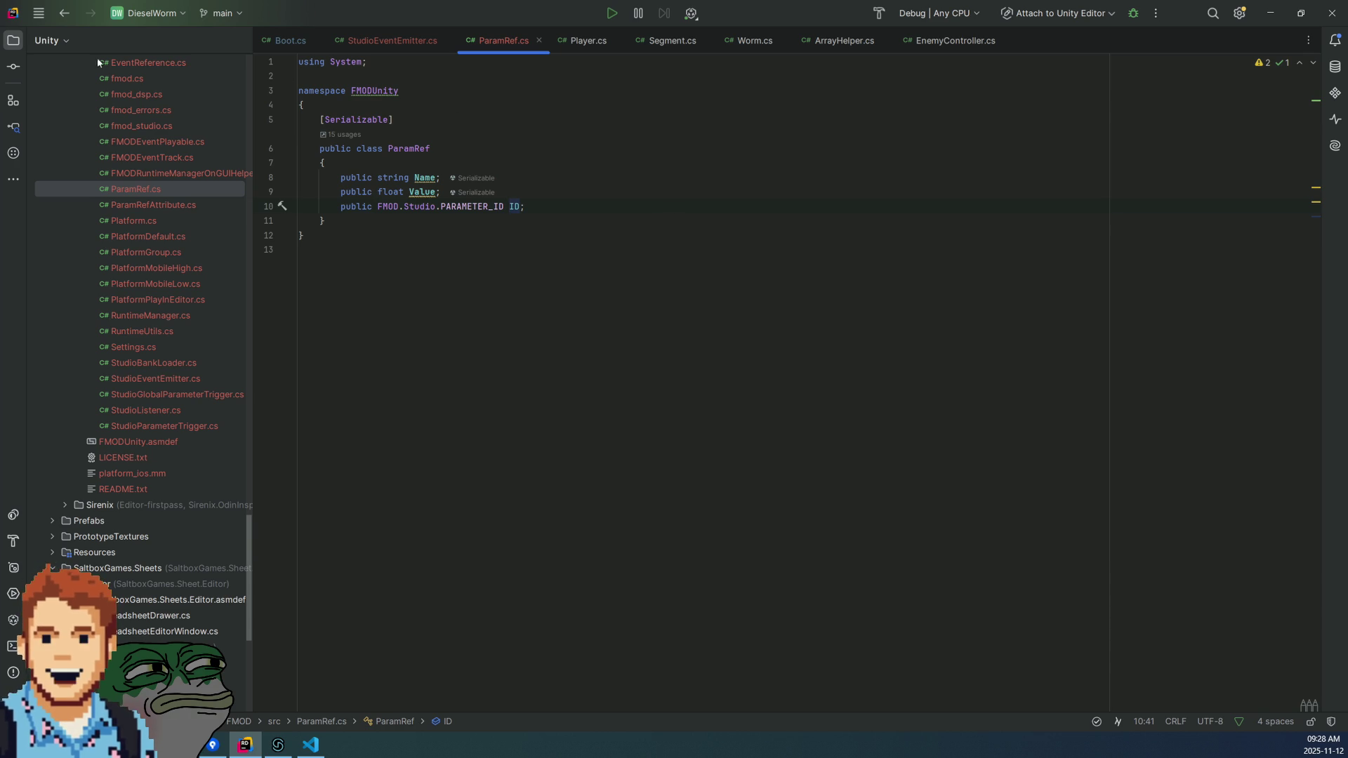
# - Return to StudioEventEmitter.cs and step through matches to the SetParameter method
pyautogui.click(63, 13)
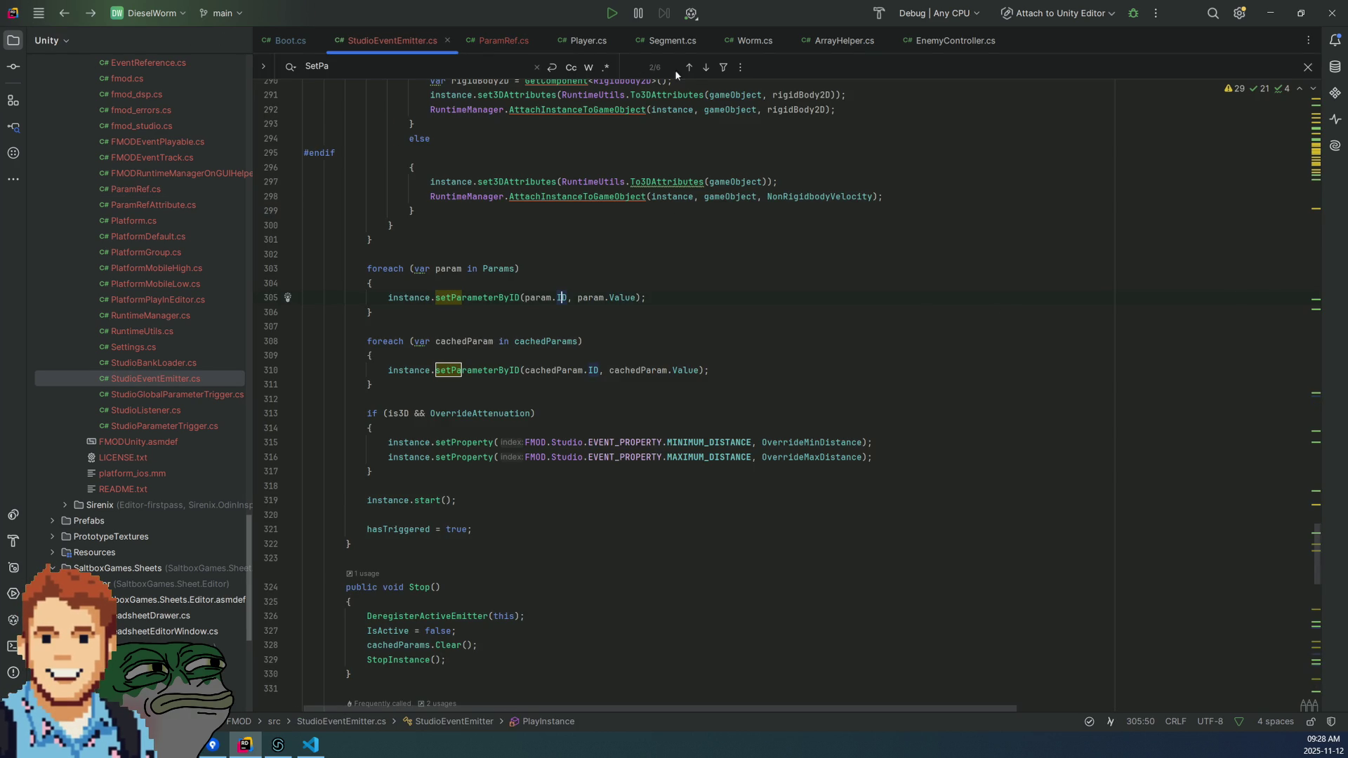
pyautogui.click(706, 68)
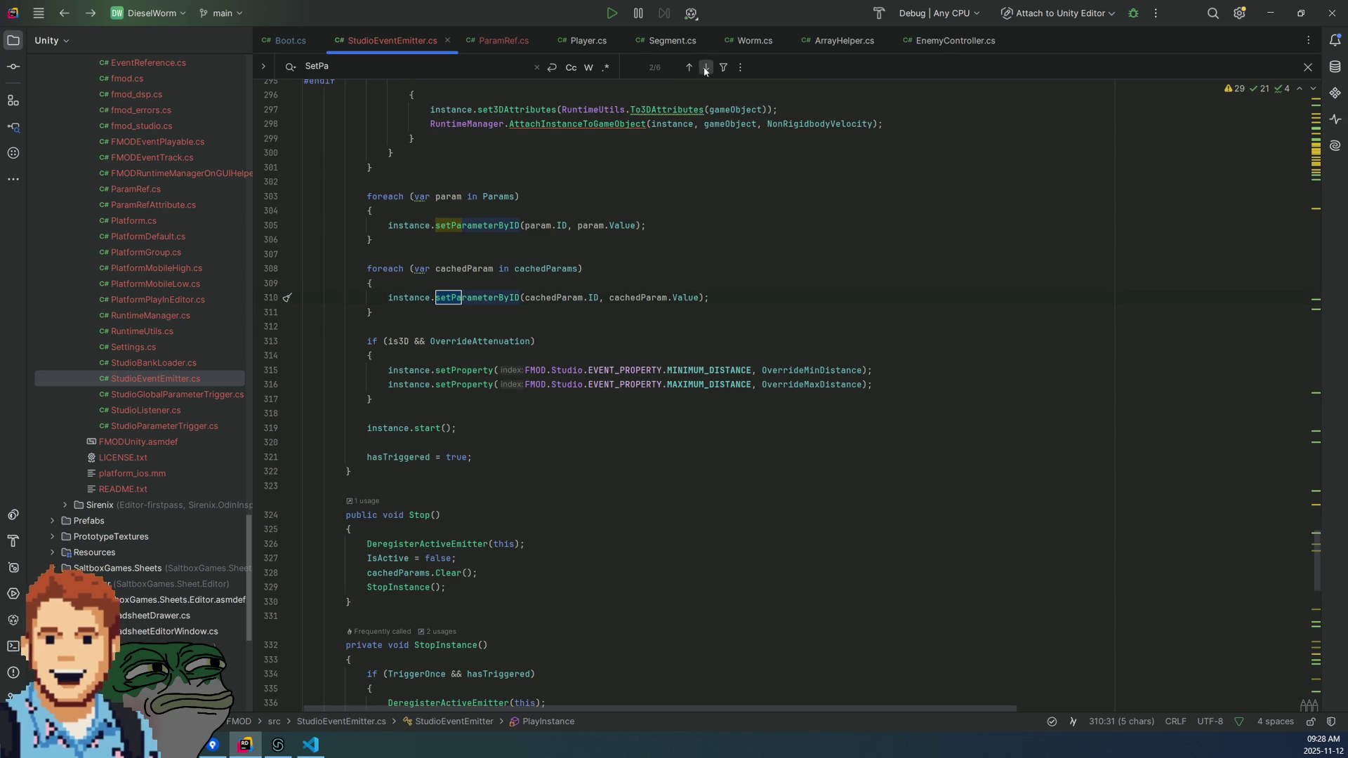
pyautogui.click(706, 67)
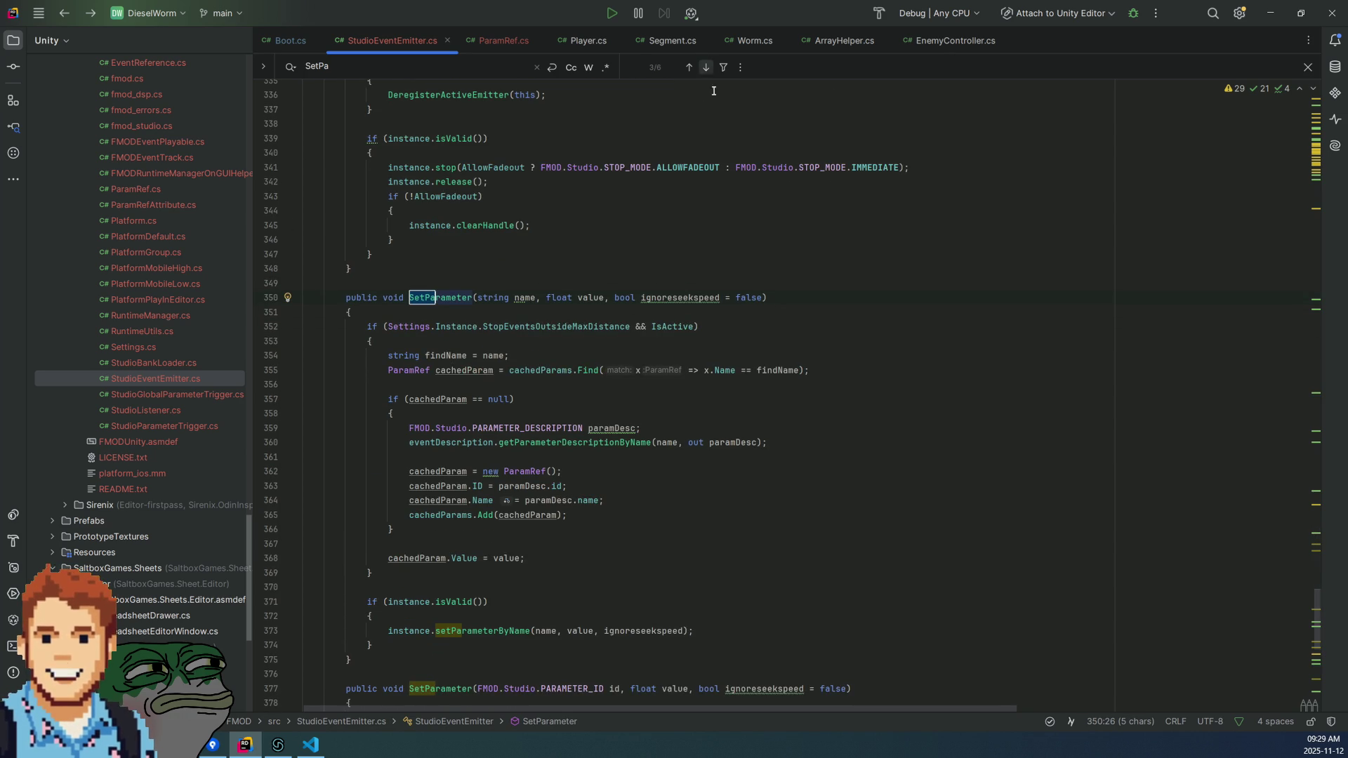